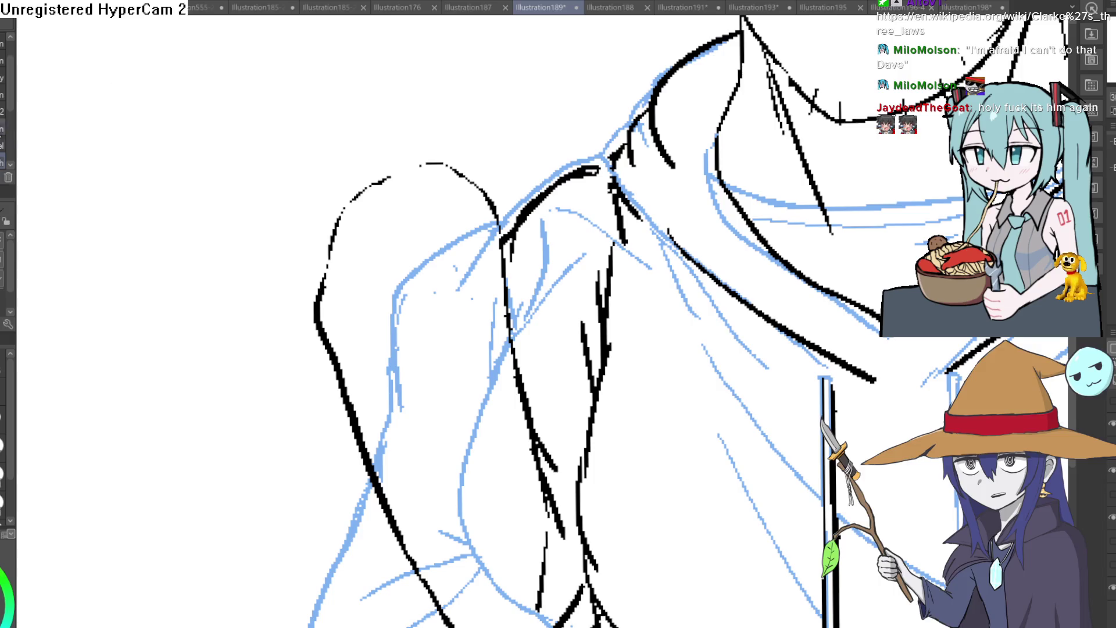
Ink the raised sleeve's upper outline and its left side over the blue sketch.
scroll(480, 97, "up", 3)
mouse_move(558, 273)
left_mouse_down()
mouse_move(448, 82)
mouse_move(260, 123)
mouse_move(124, 242)
mouse_move(135, 418)
left_mouse_up()
mouse_move(174, 349)
left_mouse_down()
mouse_move(150, 448)
mouse_move(186, 302)
mouse_move(186, 210)
left_mouse_up()
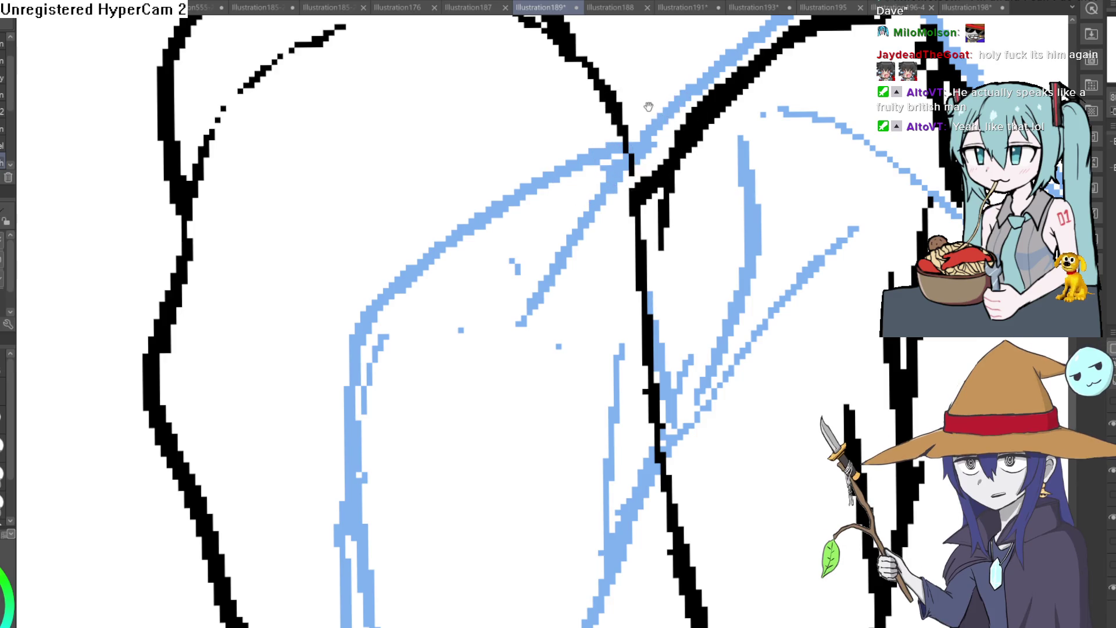
scroll(641, 275, "down", 2)
scroll(641, 275, "down", 1)
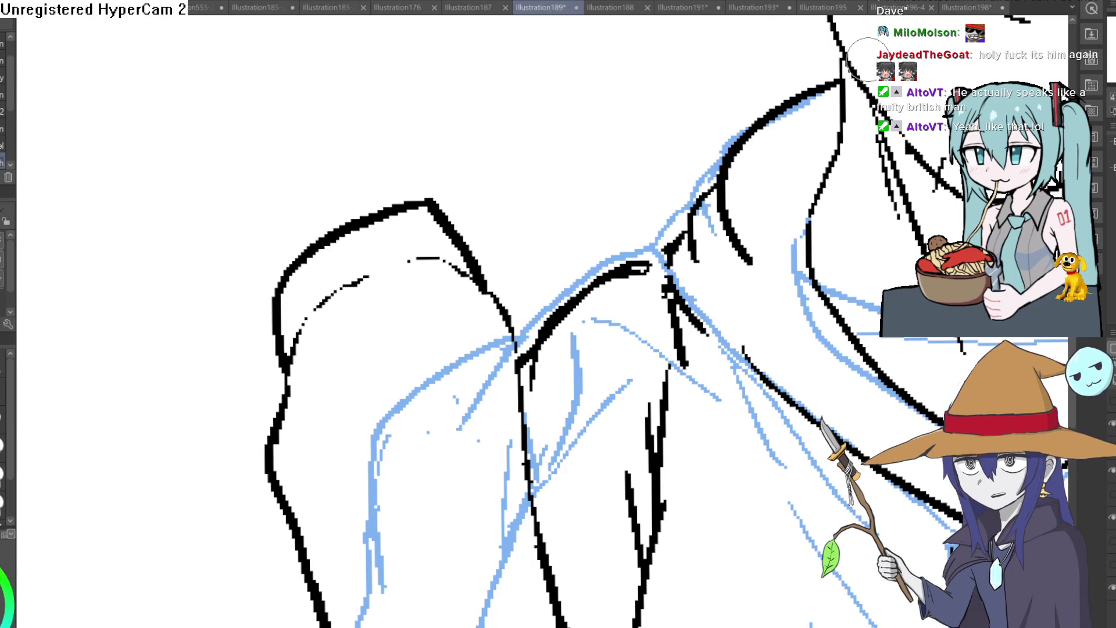
scroll(696, 212, "down", 5)
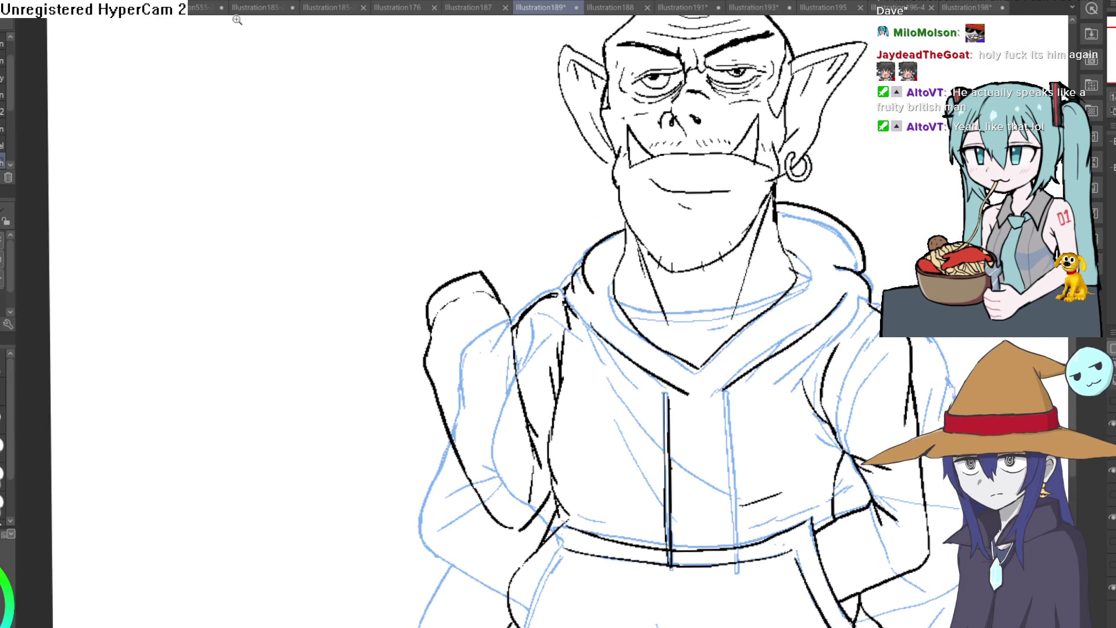
Draw the fist's outline above the sleeve, with a left curve and a right edge hooking left.
scroll(459, 225, "up", 3)
mouse_move(414, 337)
left_mouse_down()
mouse_move(392, 200)
mouse_move(434, 177)
left_mouse_up()
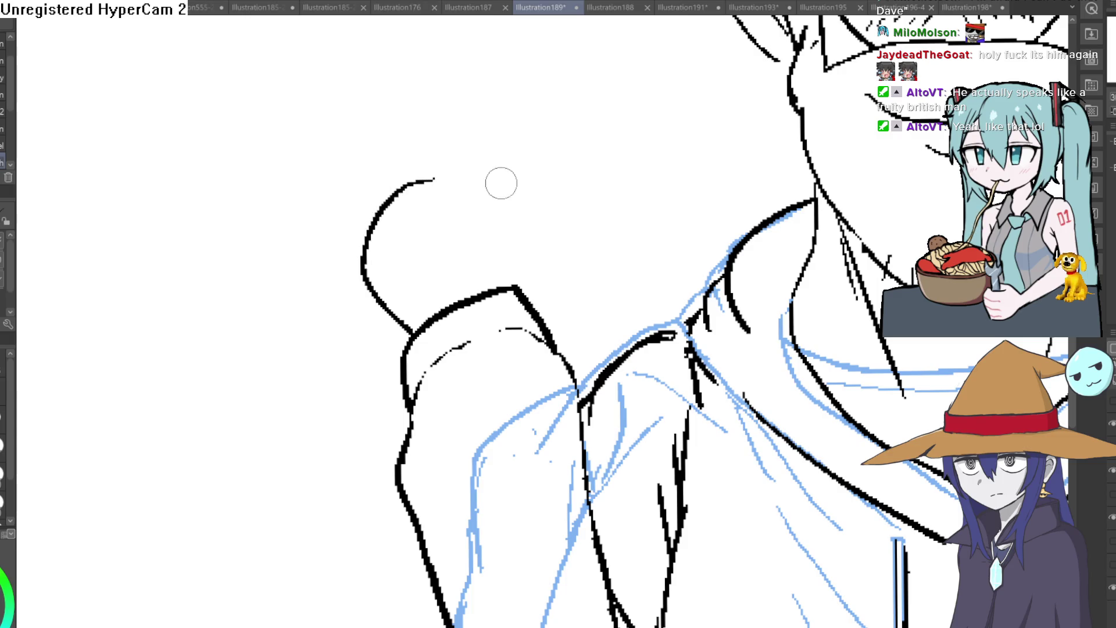
key("ctrl+z")
mouse_move(500, 284)
left_mouse_down()
mouse_move(509, 219)
mouse_move(459, 158)
mouse_move(407, 169)
mouse_move(337, 214)
mouse_move(416, 319)
mouse_move(432, 320)
left_mouse_up()
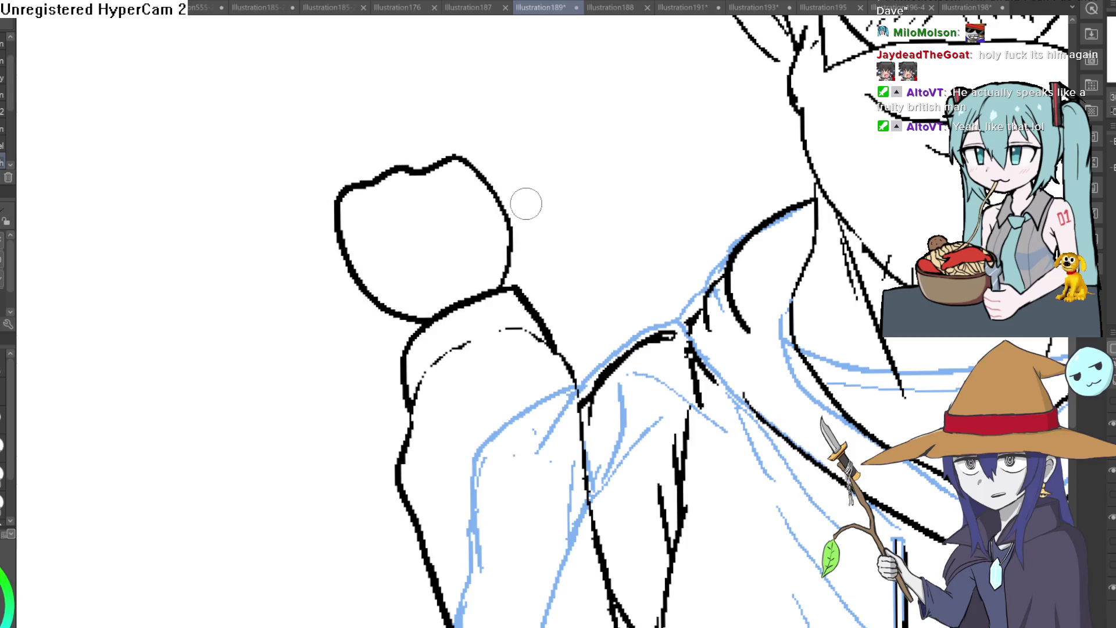
mouse_move(489, 187)
left_mouse_down()
mouse_move(487, 249)
mouse_move(430, 166)
left_mouse_up()
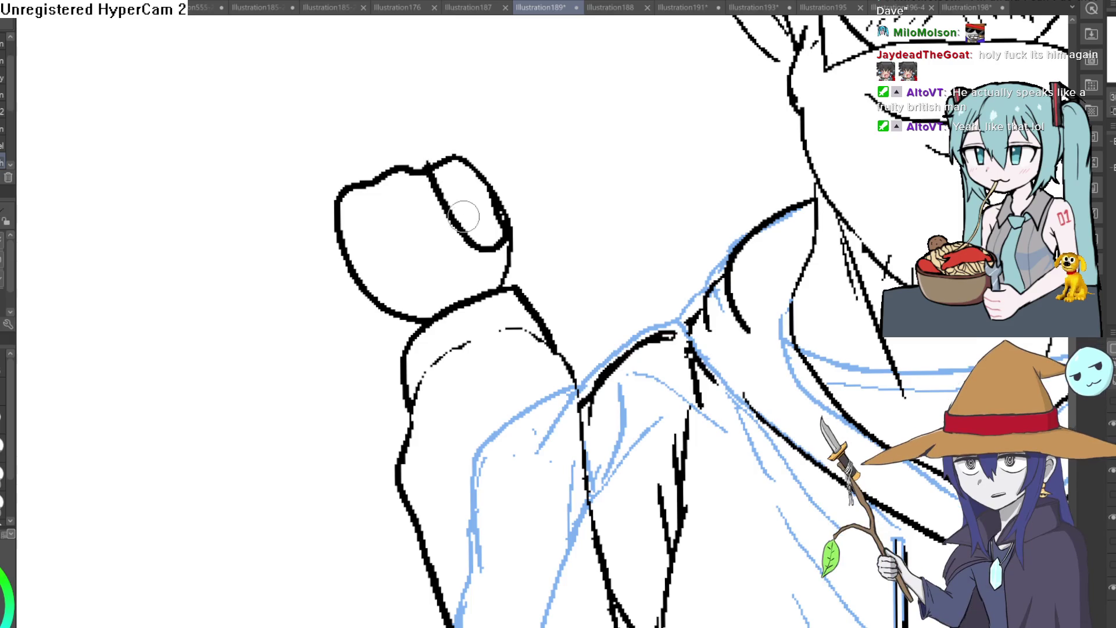
Ink the finger lines inside the fist and thicken its left and lower outlines.
mouse_move(477, 244)
left_mouse_down()
mouse_move(406, 226)
mouse_move(436, 269)
mouse_move(457, 263)
mouse_move(407, 282)
left_mouse_up()
key("ctrl+z")
key("ctrl+z")
key("ctrl+z")
mouse_move(382, 195)
left_mouse_down()
mouse_move(427, 275)
mouse_move(375, 303)
left_mouse_up()
left_click_drag(336, 249, 401, 313)
left_click_drag(336, 191, 352, 285)
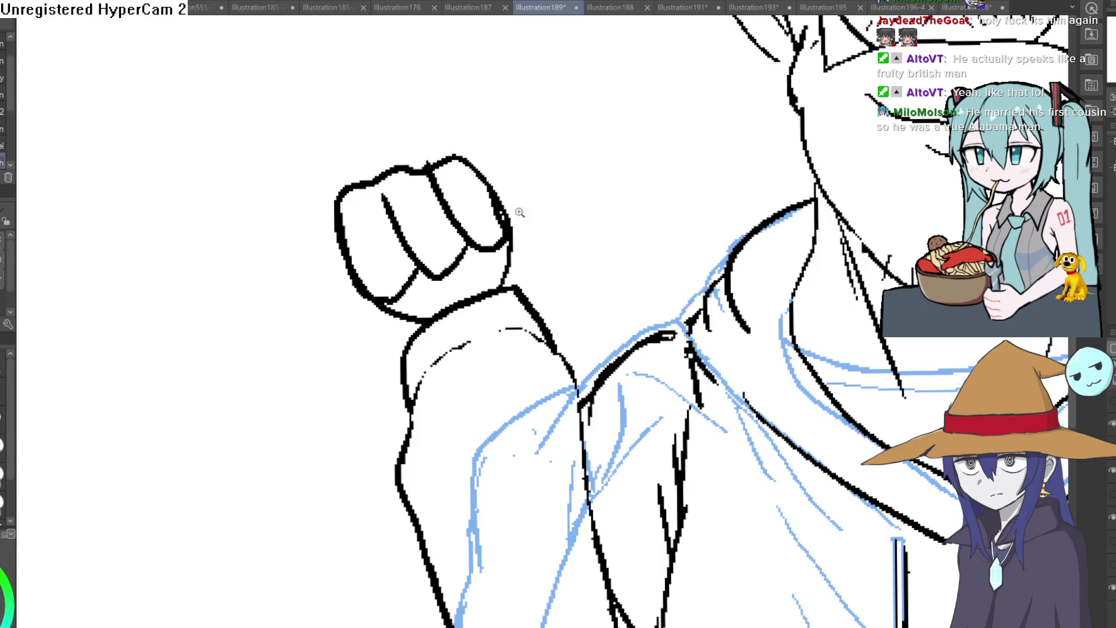
Undo a stray zigzag and erase the doubled outline on the fist's right finger.
scroll(520, 213, "up", 3)
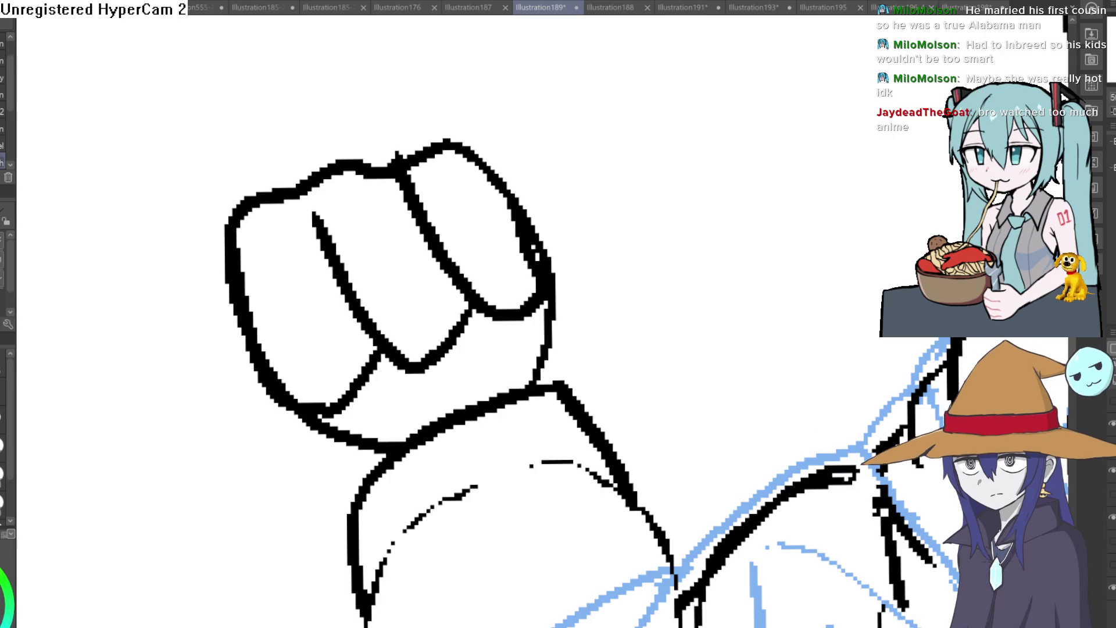
left_click_drag(643, 169, 767, 189)
key("ctrl+z")
mouse_move(508, 226)
left_mouse_down()
mouse_move(523, 279)
mouse_move(436, 200)
mouse_move(399, 187)
left_mouse_up()
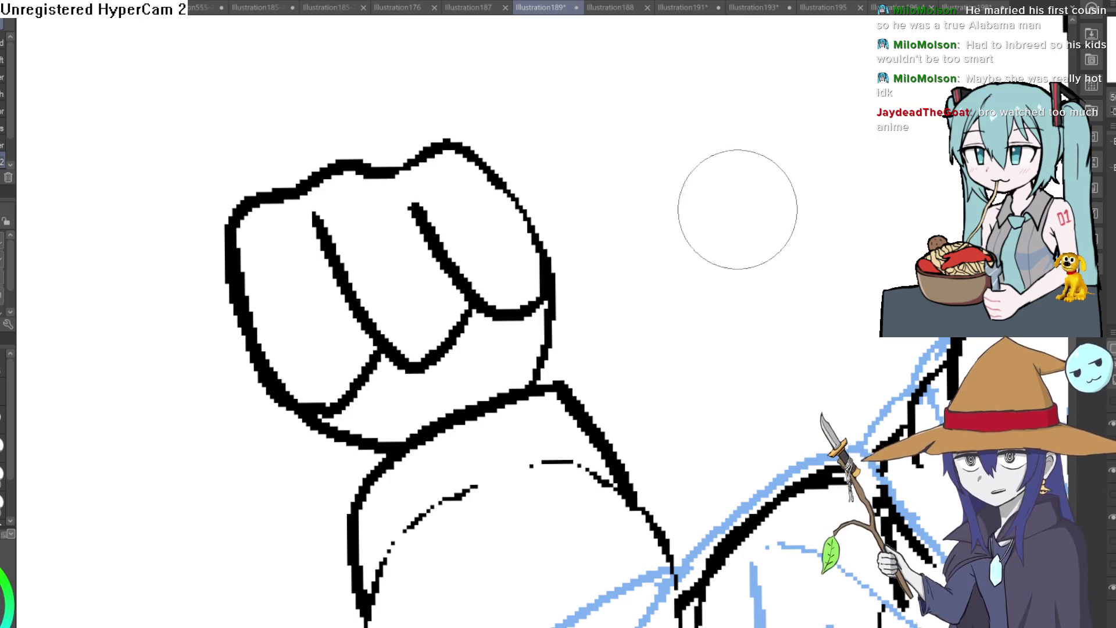
scroll(606, 154, "down", 3)
left_click_drag(606, 155, 585, 137)
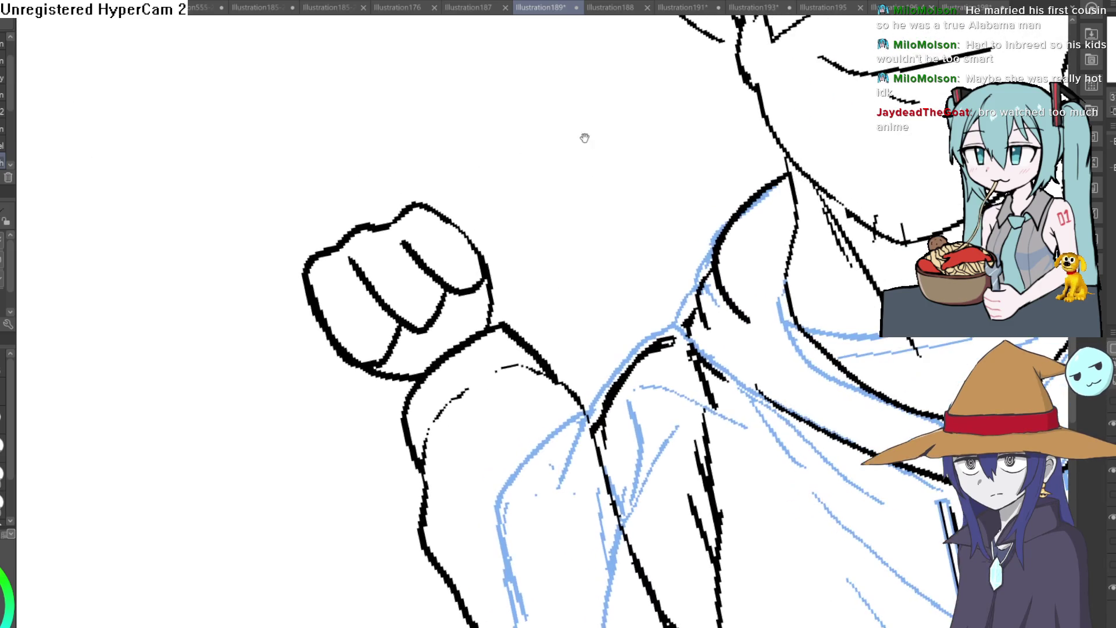
Ink the vape body rising up-right from the fist, tidy it, and add a narrow extension.
mouse_move(428, 204)
left_mouse_down()
mouse_move(486, 162)
mouse_move(525, 181)
mouse_move(530, 232)
mouse_move(498, 247)
mouse_move(513, 236)
mouse_move(525, 175)
mouse_move(477, 156)
mouse_move(417, 206)
mouse_move(529, 178)
mouse_move(553, 218)
mouse_move(515, 234)
mouse_move(516, 199)
mouse_move(481, 179)
mouse_move(443, 190)
mouse_move(536, 179)
left_mouse_up()
key("e")
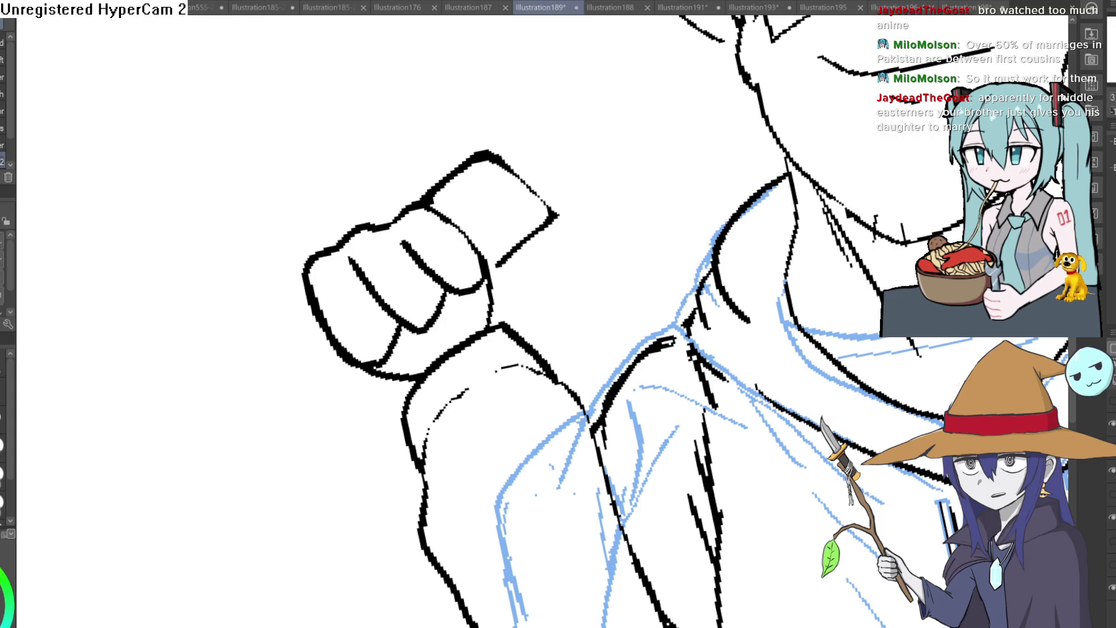
key("p")
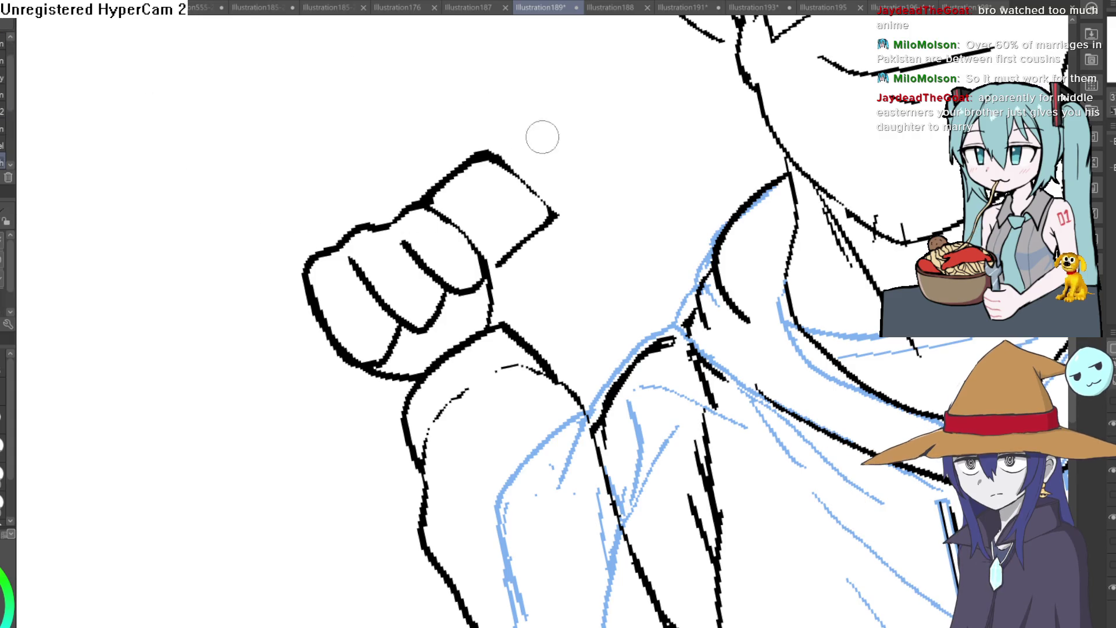
mouse_move(498, 154)
left_mouse_down()
mouse_move(571, 99)
mouse_move(583, 107)
mouse_move(523, 183)
mouse_move(553, 105)
mouse_move(570, 124)
left_mouse_up()
Replace the extension with a single rounded stroke closing the vape's tip.
key("ctrl+z")
key("ctrl+z")
key("ctrl+z")
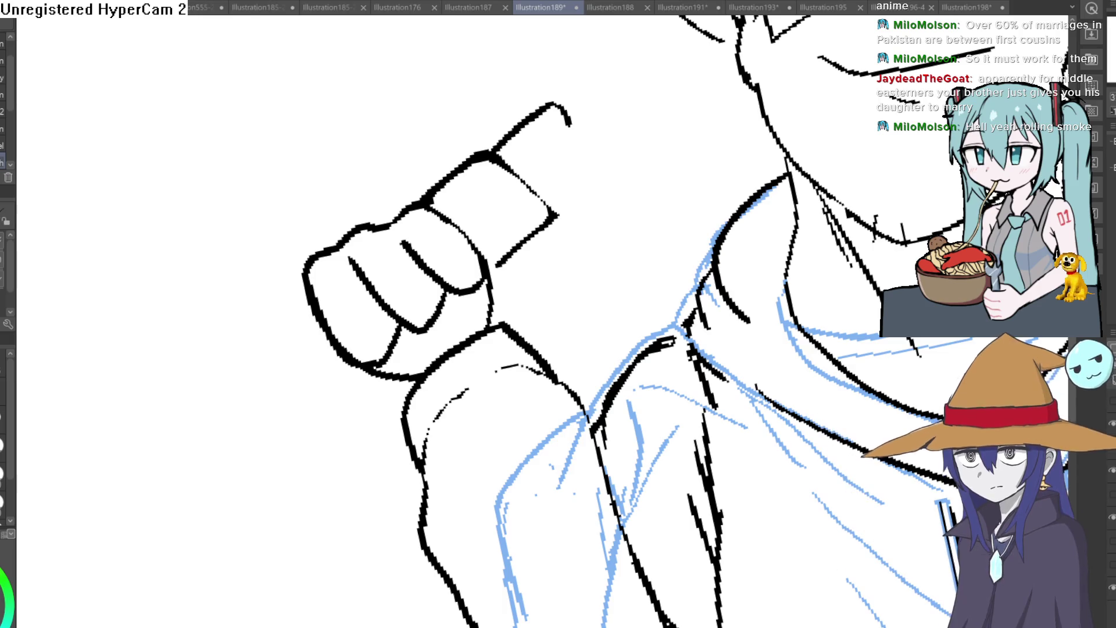
left_click_drag(568, 124, 527, 170)
key("ctrl+z")
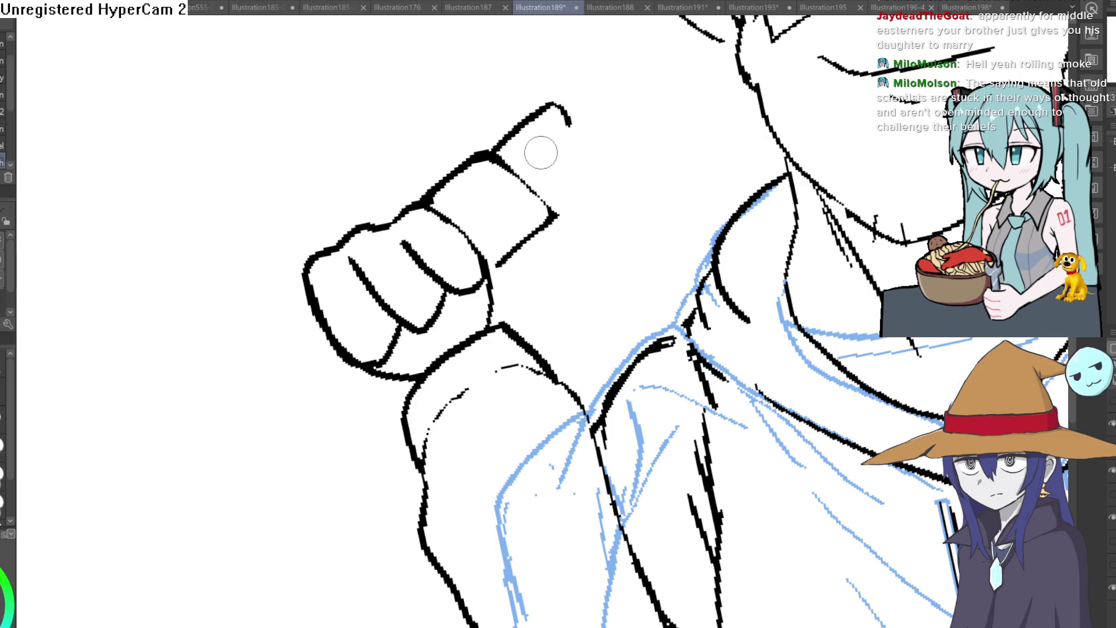
left_click_drag(527, 178, 568, 112)
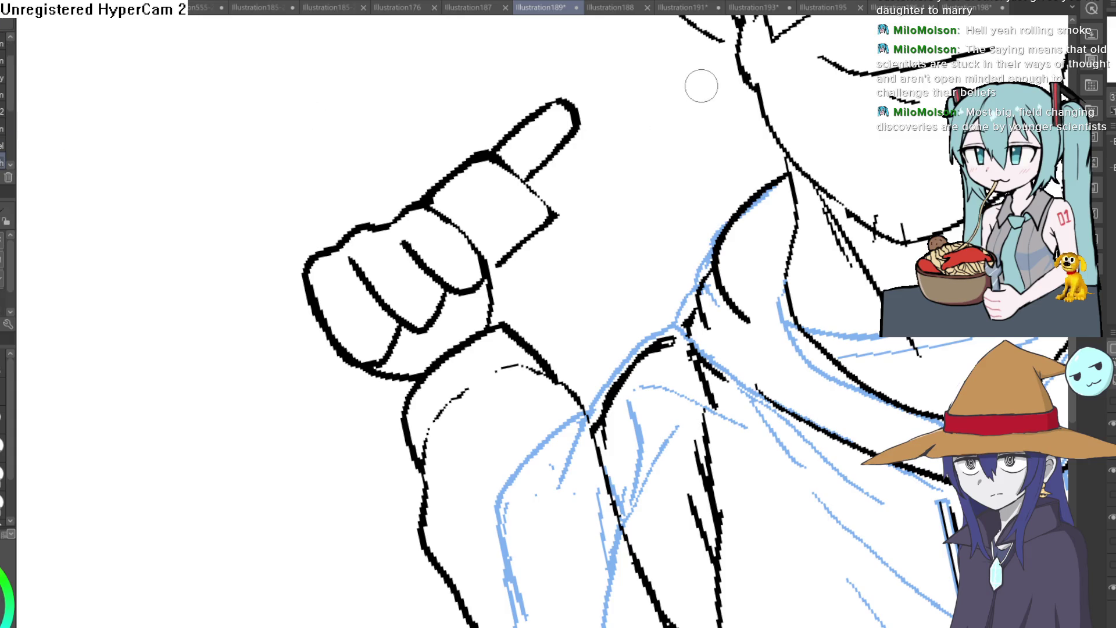
Zoom out from the hand close-up until the face and fist show together.
mouse_move(616, 81)
left_mouse_down()
mouse_move(588, 87)
mouse_move(548, 212)
mouse_move(530, 207)
mouse_move(544, 206)
left_mouse_up()
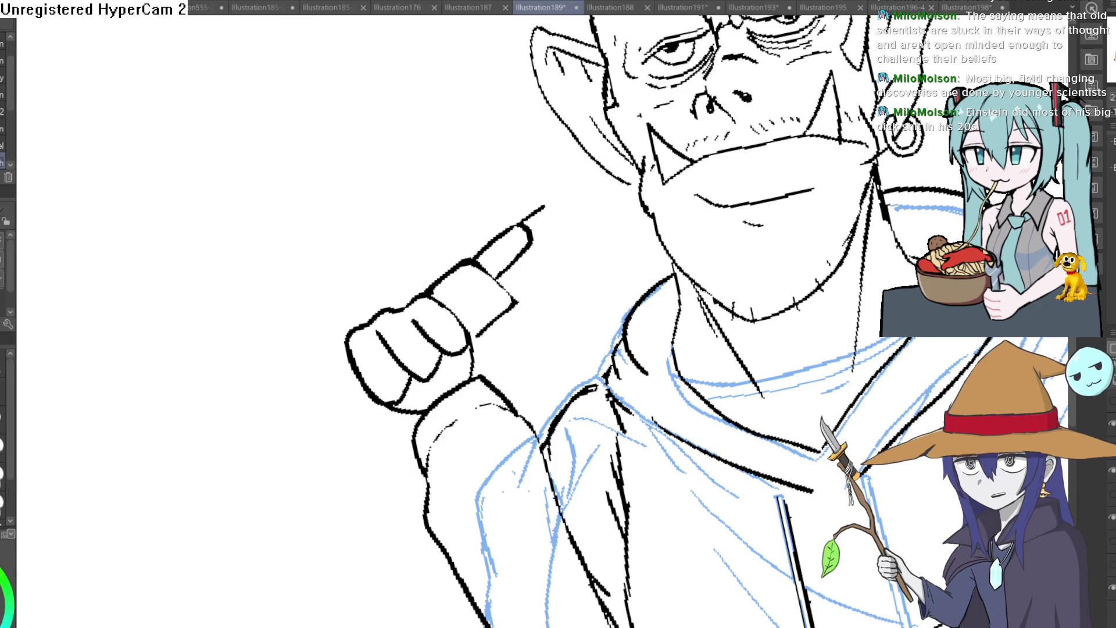
scroll(590, 266, "down", 3)
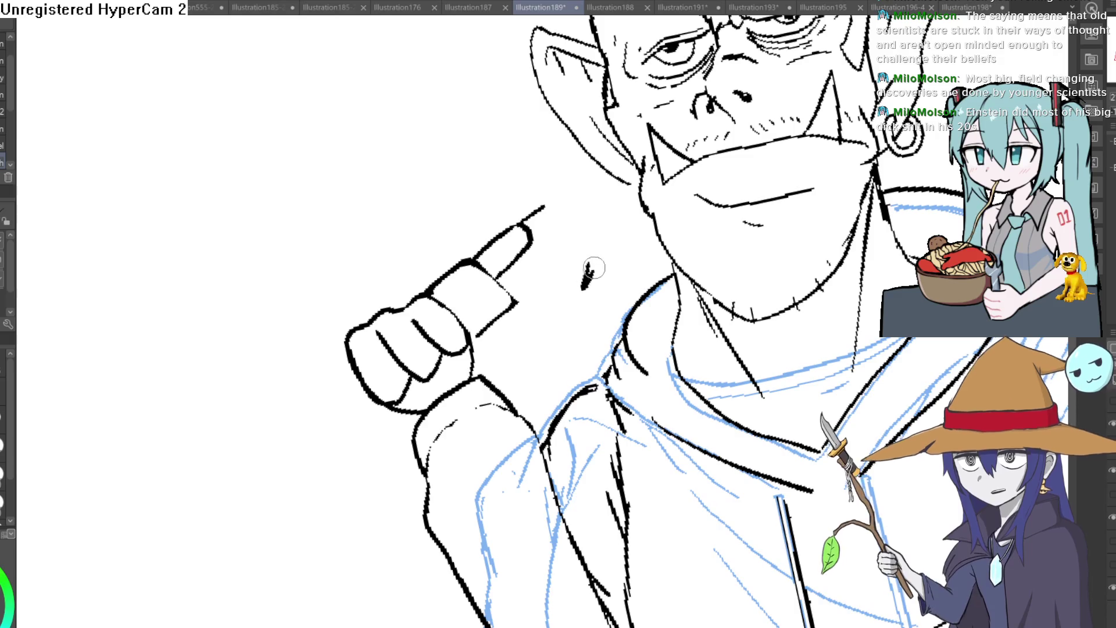
Zoom out further and rotate the canvas view about 20° to frame the whole orc.
scroll(605, 259, "down", 3)
mouse_move(605, 259)
left_mouse_down()
mouse_move(755, 343)
mouse_move(613, 284)
left_mouse_up()
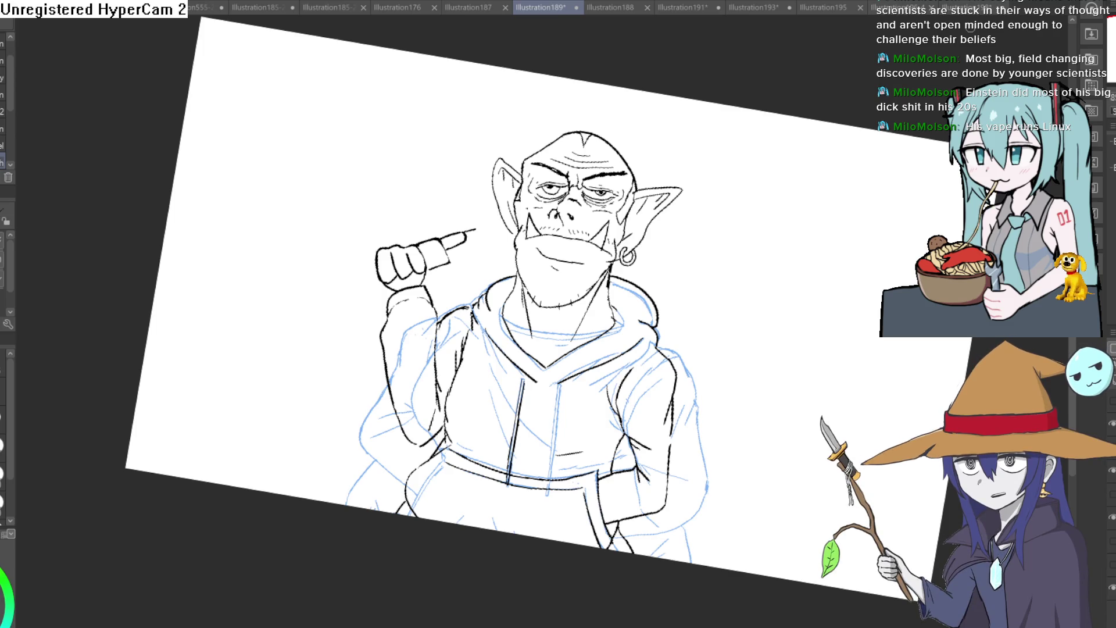
Erase the stray strokes around the fist's knuckles and thumb, retracting the line under the thumb.
mouse_move(756, 244)
left_mouse_down()
mouse_move(825, 296)
mouse_move(810, 142)
left_mouse_up()
key("ctrl+z")
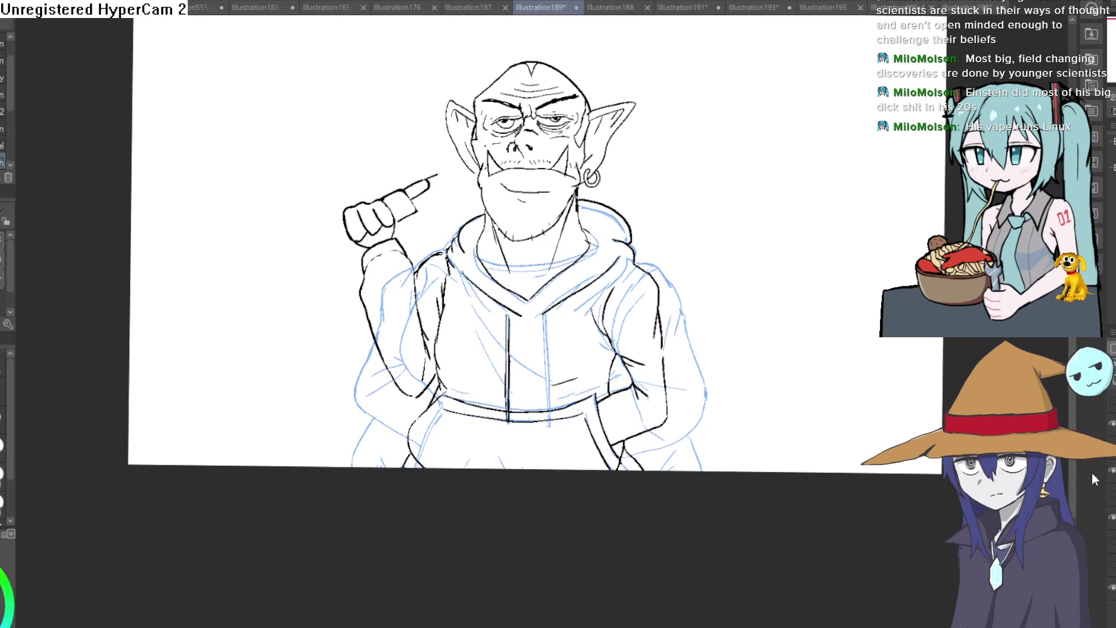
scroll(377, 195, "up", 5)
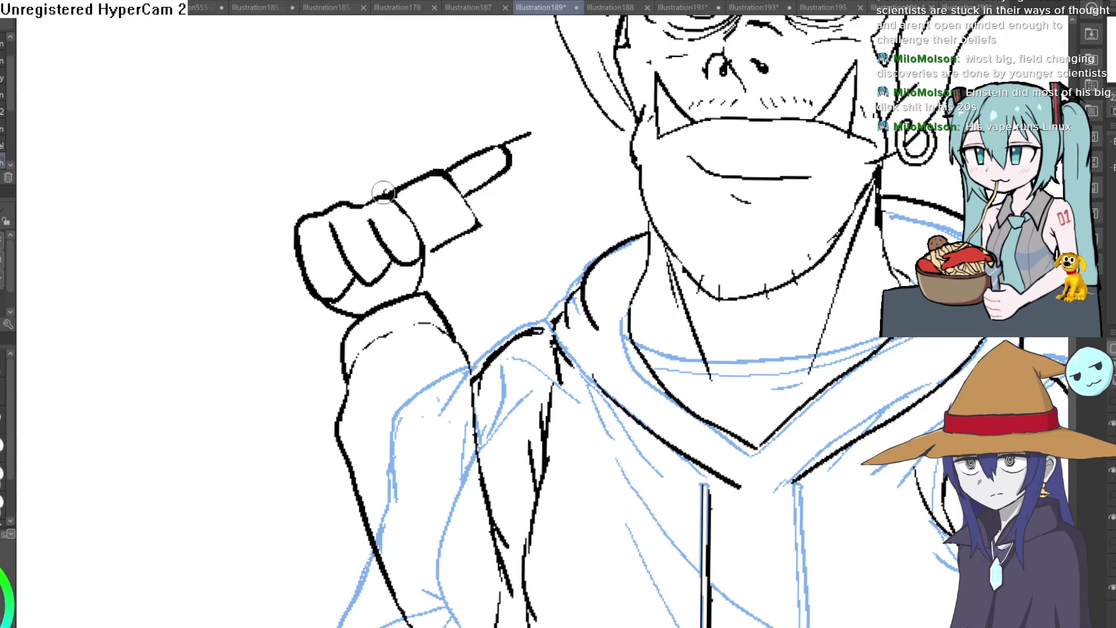
left_click_drag(433, 204, 387, 185)
mouse_move(426, 284)
left_mouse_down()
mouse_move(465, 248)
mouse_move(442, 233)
mouse_move(416, 258)
mouse_move(459, 233)
mouse_move(432, 261)
left_mouse_up()
key("ctrl+z")
key("ctrl+z")
Outline the back of the fist and reframe the view on the head and hand.
scroll(517, 230, "down", 3)
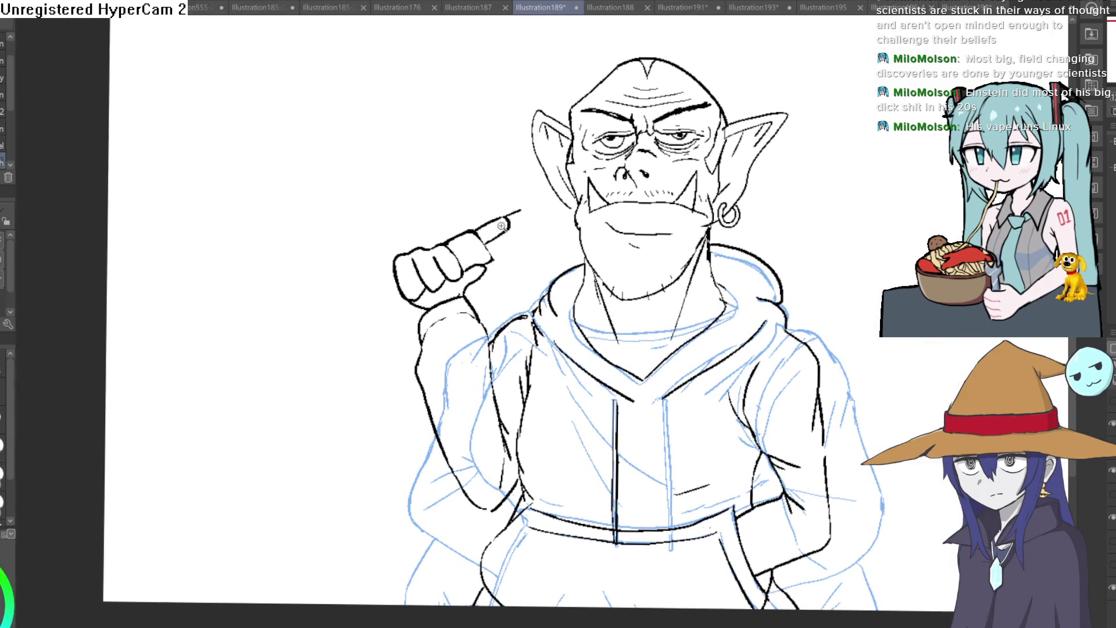
scroll(503, 226, "up", 3)
mouse_move(285, 278)
left_mouse_down()
mouse_move(267, 324)
mouse_move(319, 374)
left_mouse_up()
scroll(399, 212, "down", 3)
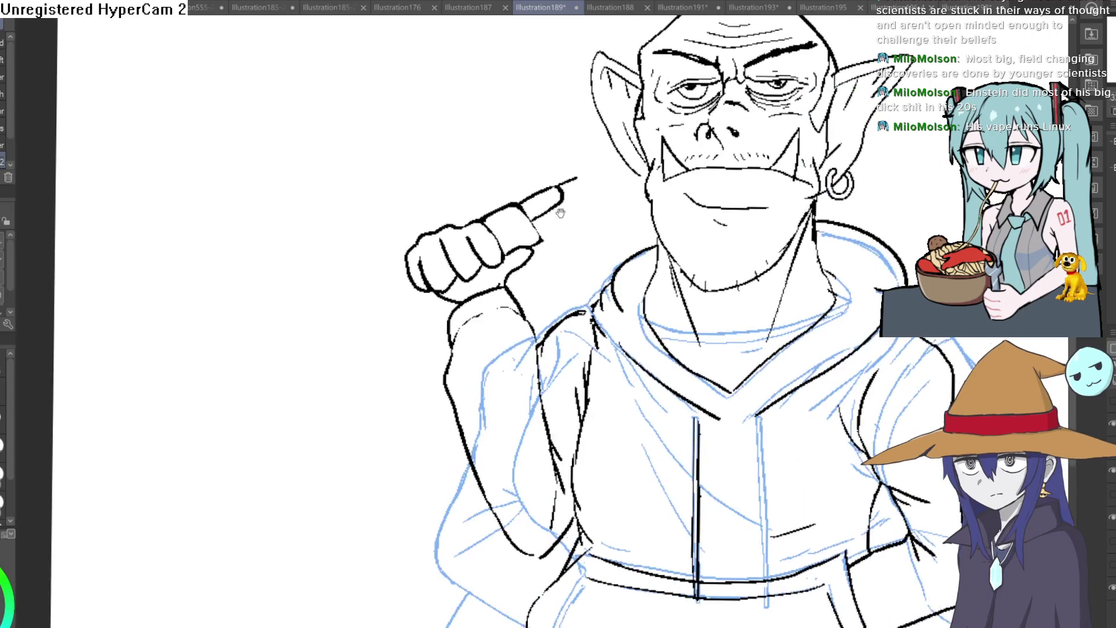
mouse_move(586, 253)
left_mouse_down()
mouse_move(726, 191)
mouse_move(796, 215)
mouse_move(745, 187)
left_mouse_up()
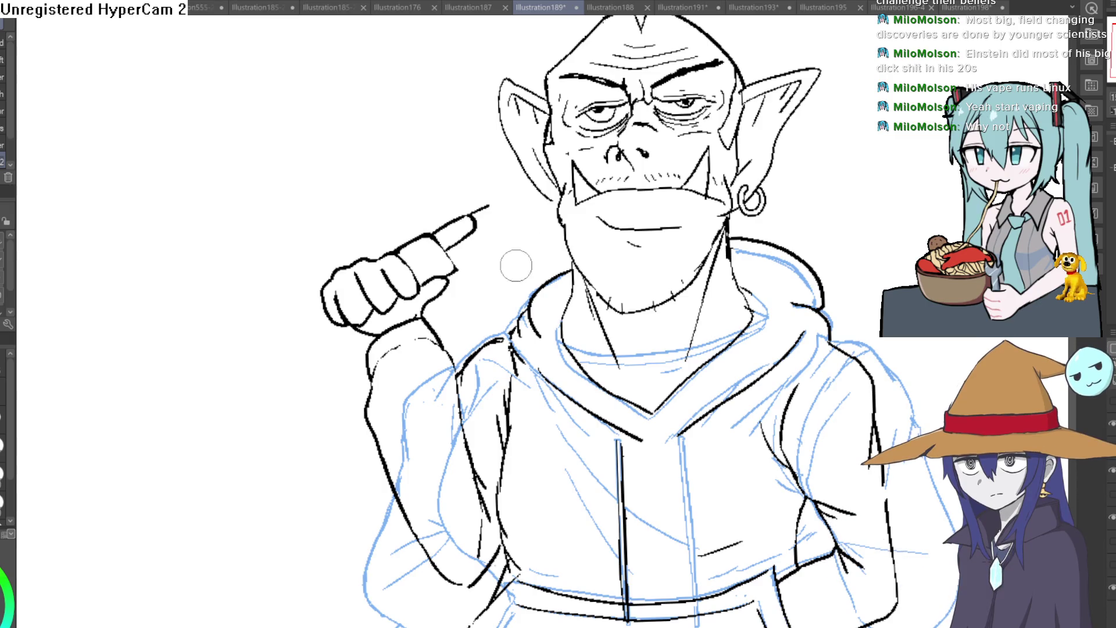
scroll(430, 174, "up", 5)
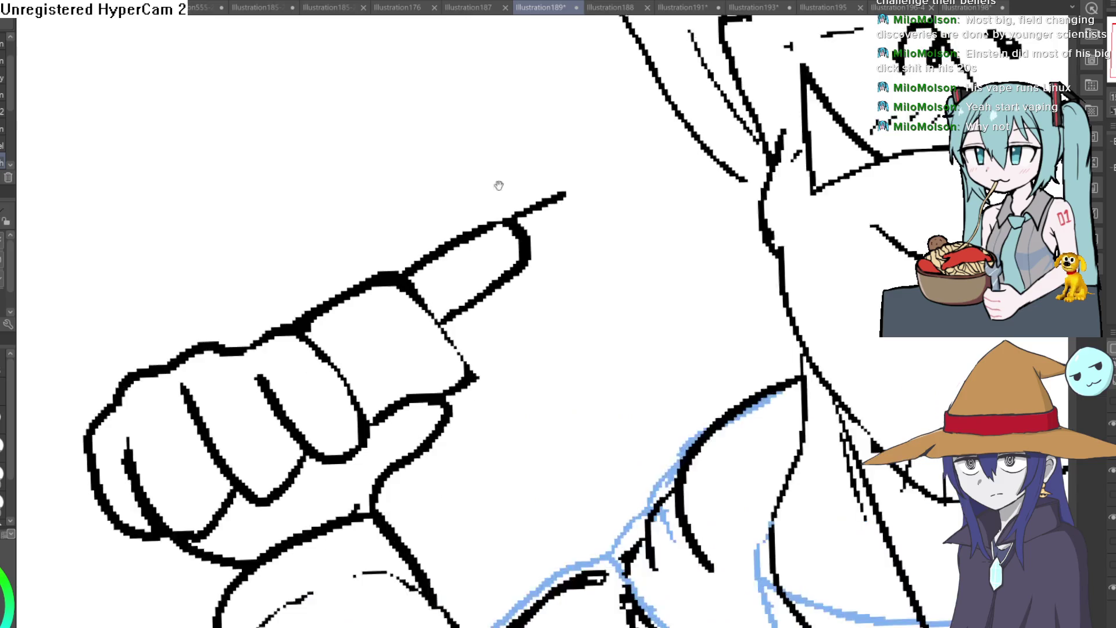
Thicken the vape's top edge, erase the stray tail past its tip, and extend it outward.
mouse_move(395, 273)
left_mouse_down()
mouse_move(517, 201)
mouse_move(482, 326)
mouse_move(442, 349)
mouse_move(535, 250)
mouse_move(507, 218)
mouse_move(407, 257)
left_mouse_up()
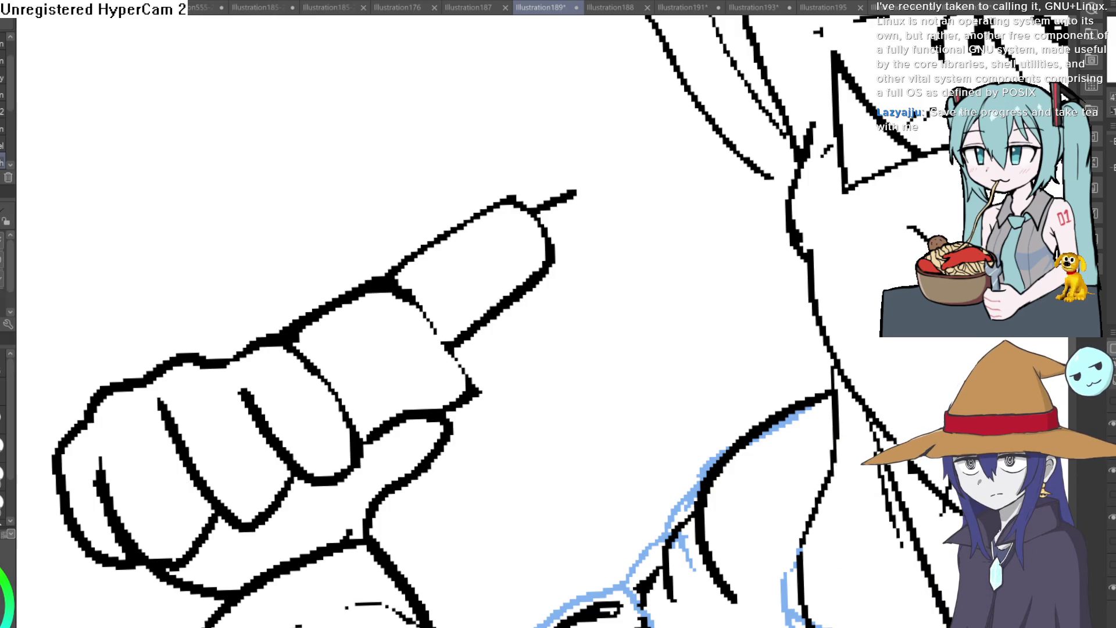
key("e")
mouse_move(568, 180)
left_mouse_down()
mouse_move(536, 186)
mouse_move(561, 232)
left_mouse_up()
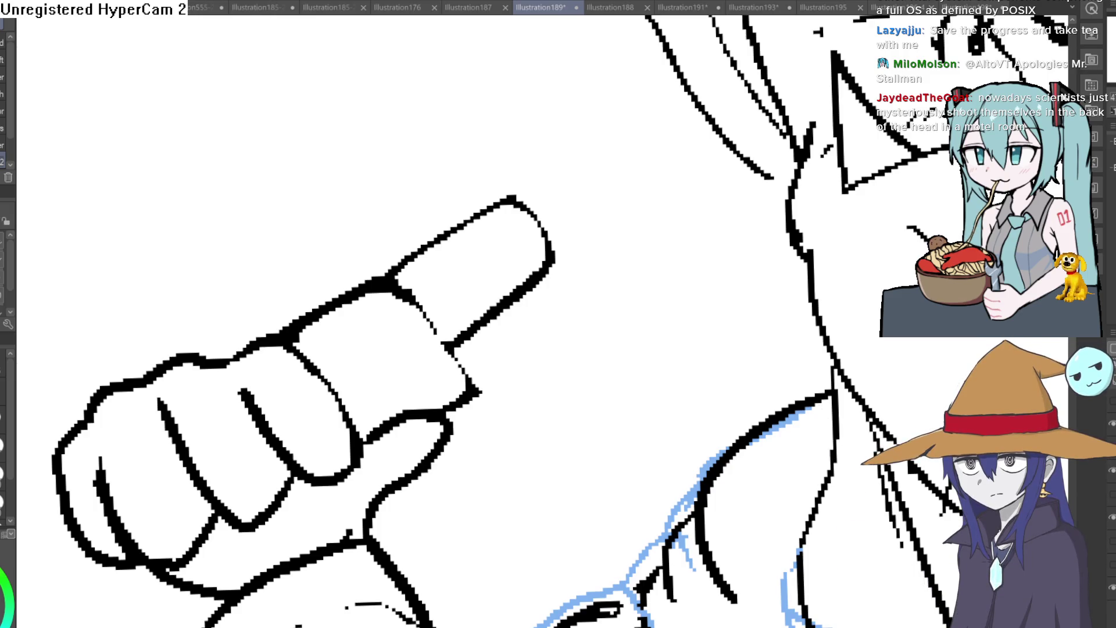
left_click_drag(511, 201, 577, 155)
Redraw the vape extension longer past the fingertip, save, and fit the whole orc in view.
key("ctrl+z")
mouse_move(507, 201)
left_mouse_down()
mouse_move(604, 140)
mouse_move(606, 186)
mouse_move(568, 242)
mouse_move(627, 174)
left_mouse_up()
key("bracketright")
key("bracketright")
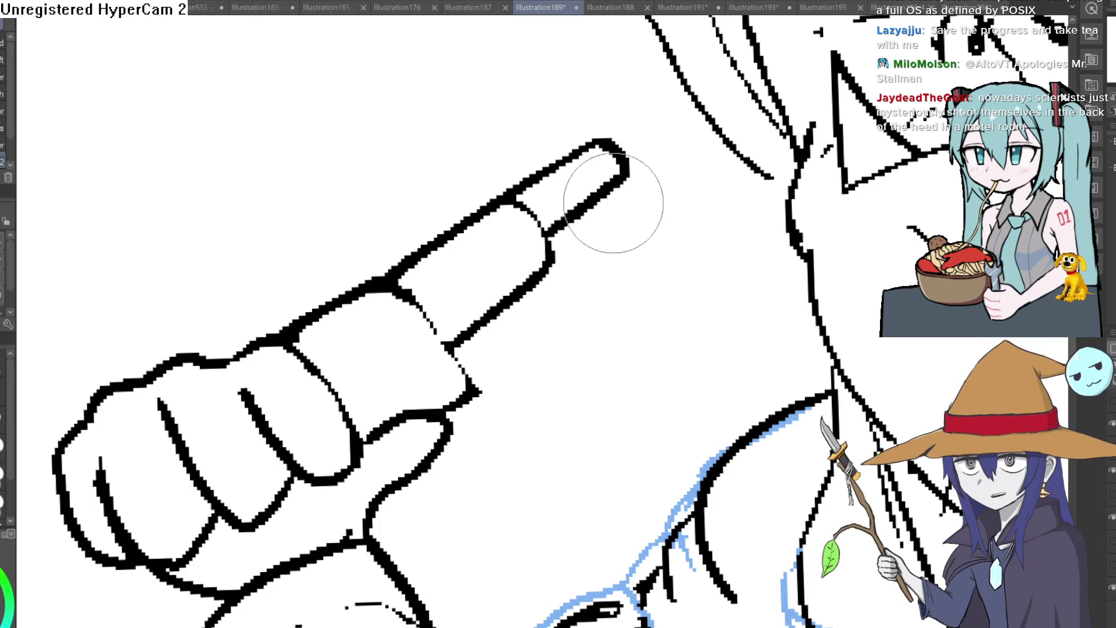
key("ctrl+z")
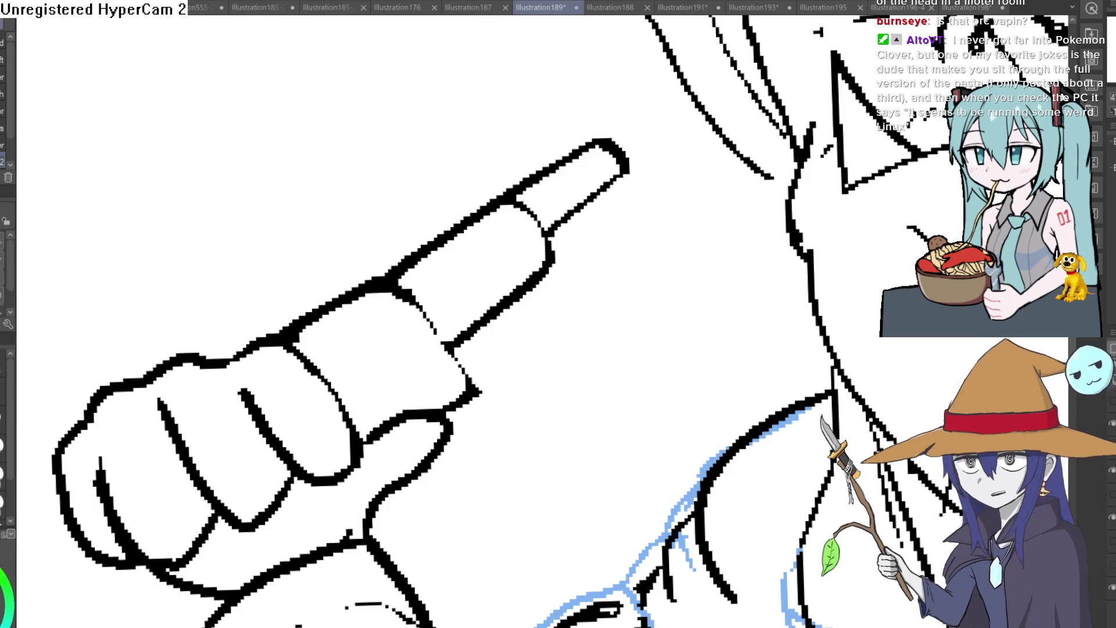
key("ctrl+s")
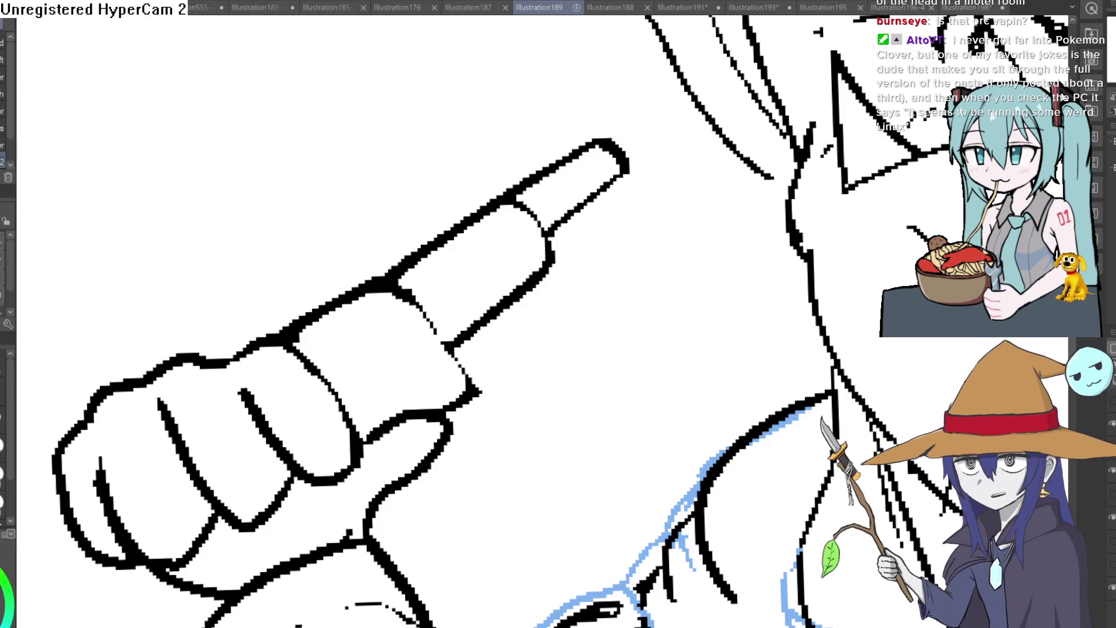
key("ctrl+0")
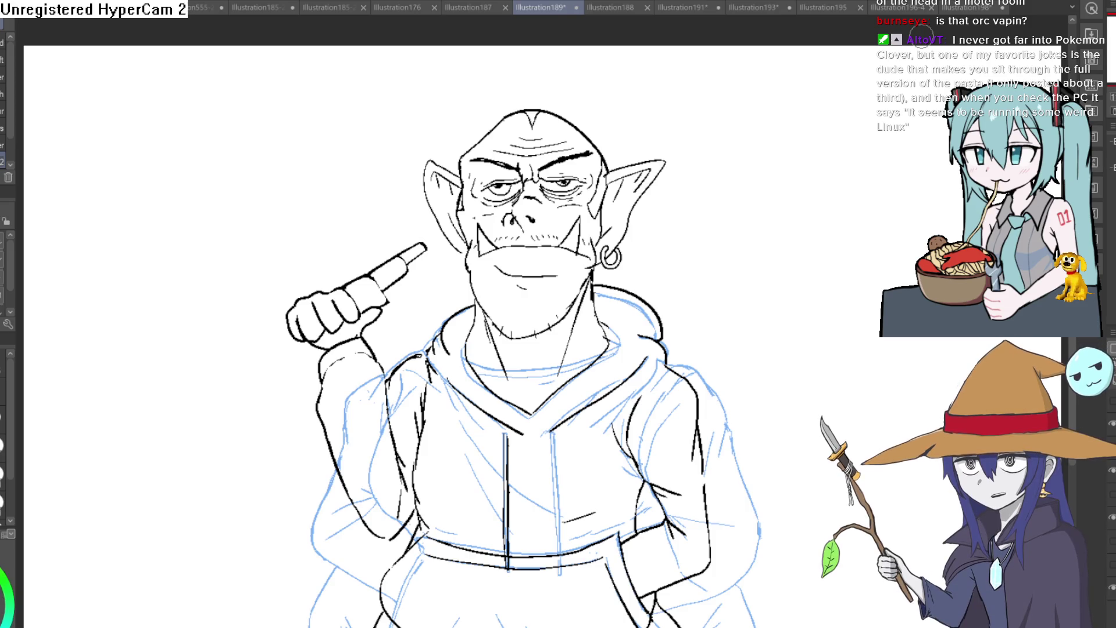
left_click(1112, 424)
left_click(1112, 424)
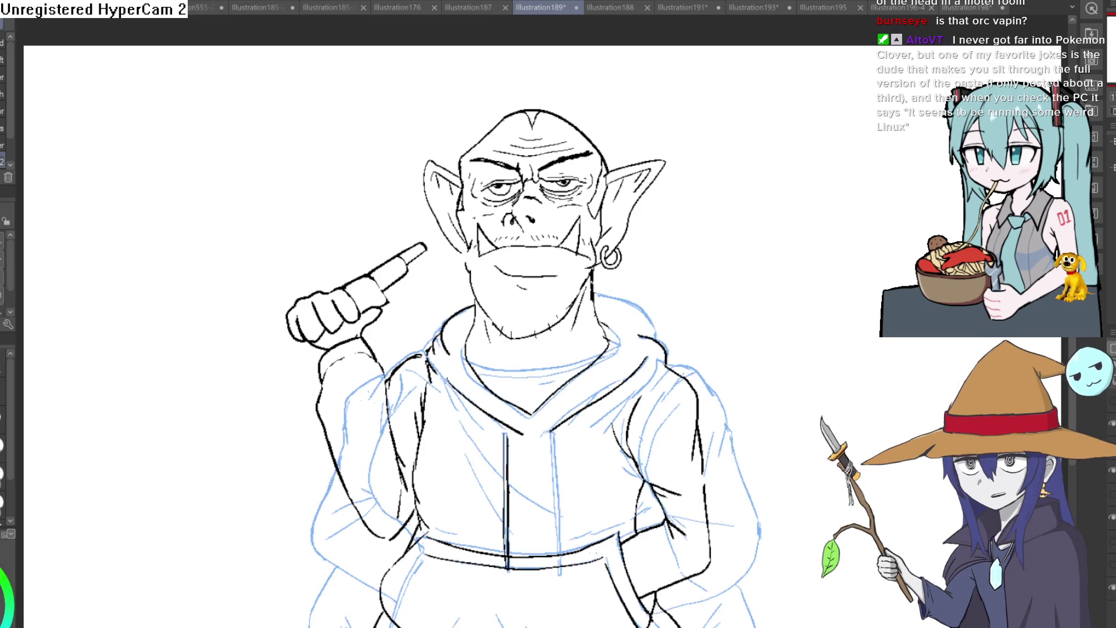
left_click(1111, 424)
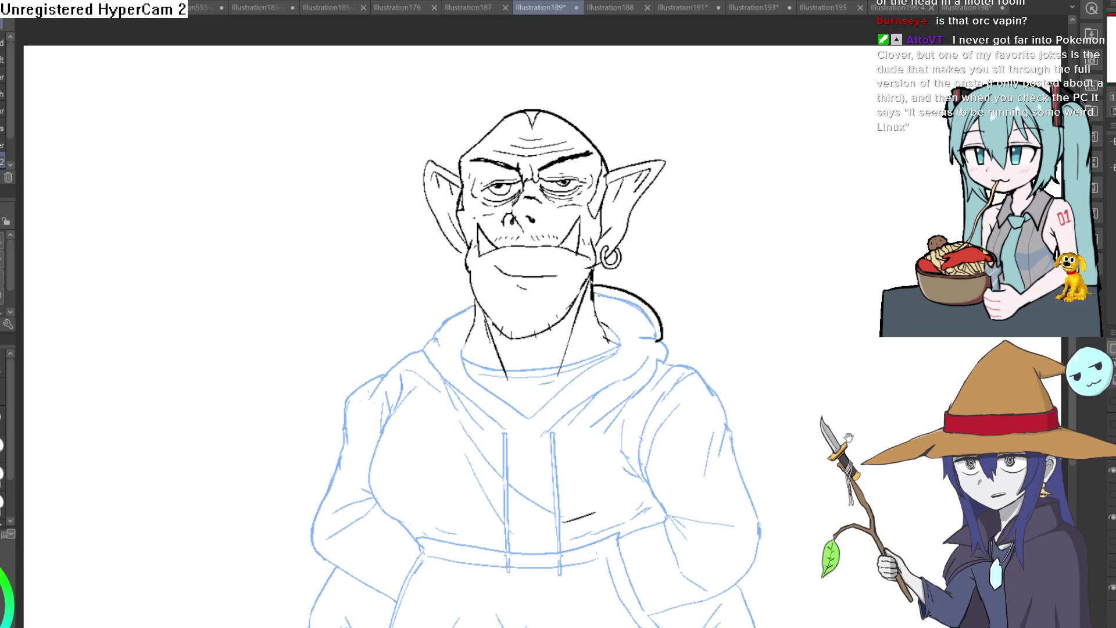
scroll(538, 320, "down", 2)
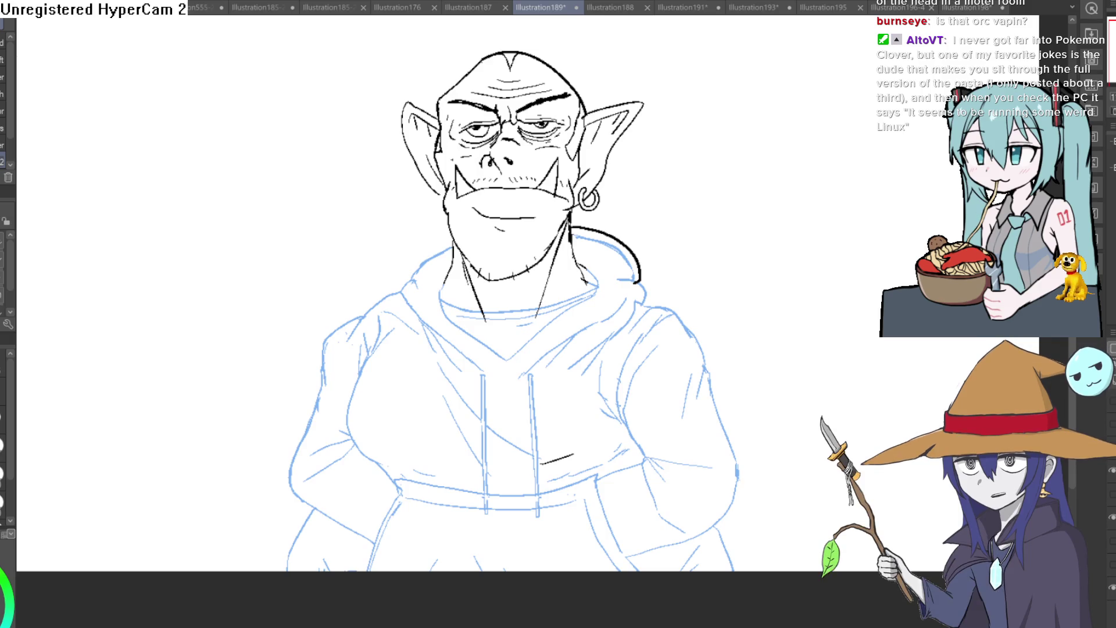
left_click(1112, 399)
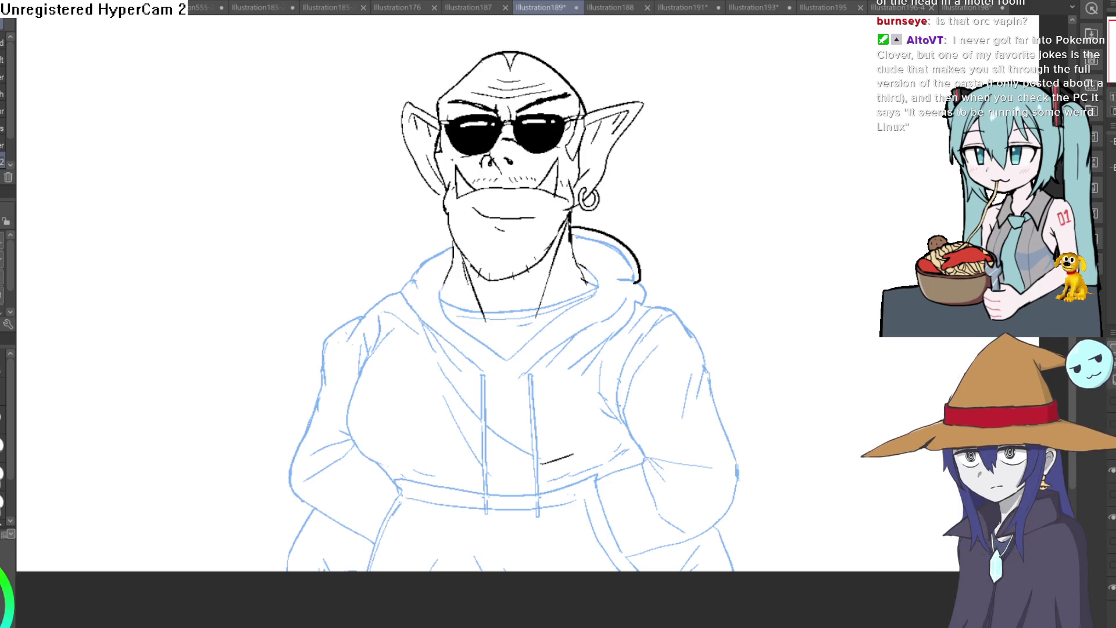
left_click(1111, 399)
left_click(1113, 489)
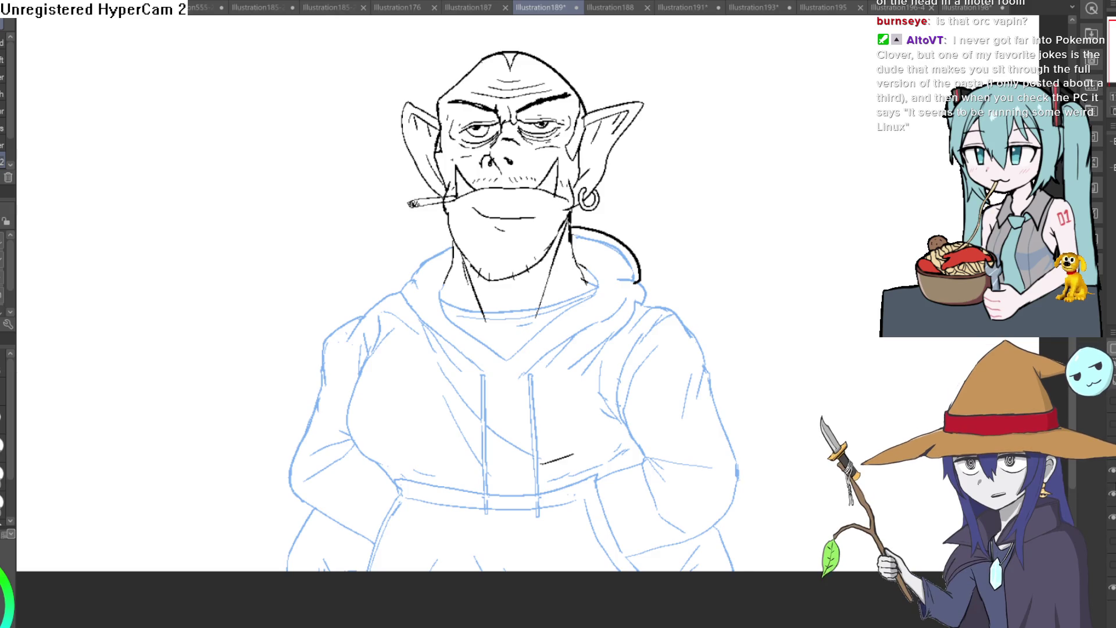
left_click(1113, 483)
left_click(1113, 494)
left_click(1112, 497)
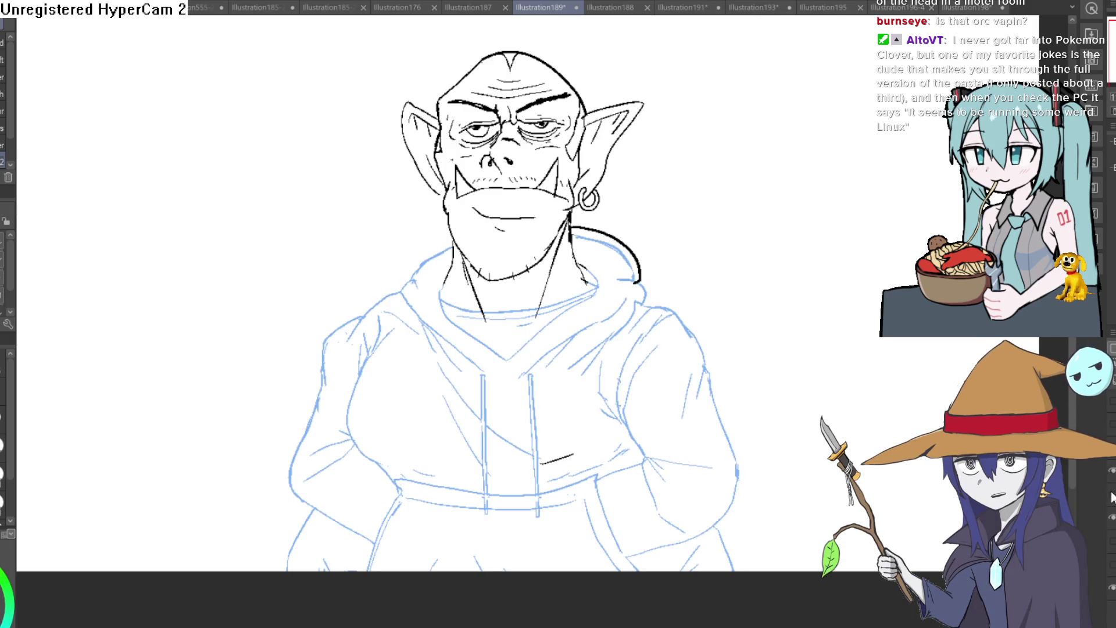
left_click(1112, 435)
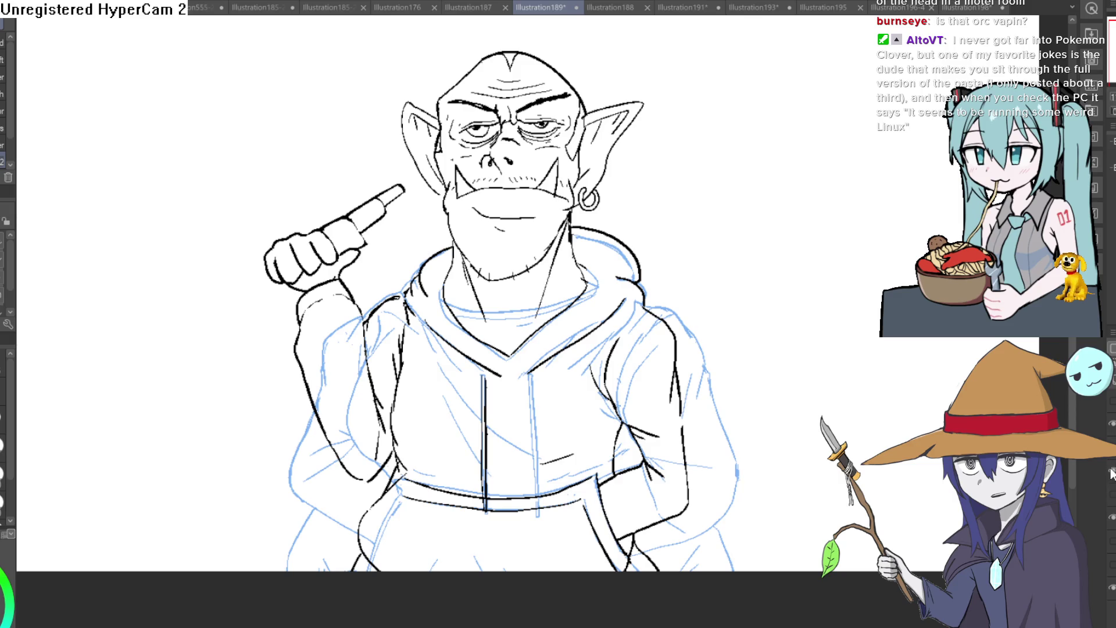
left_click(1112, 500)
left_click(413, 351)
scroll(217, 227, "down", 3)
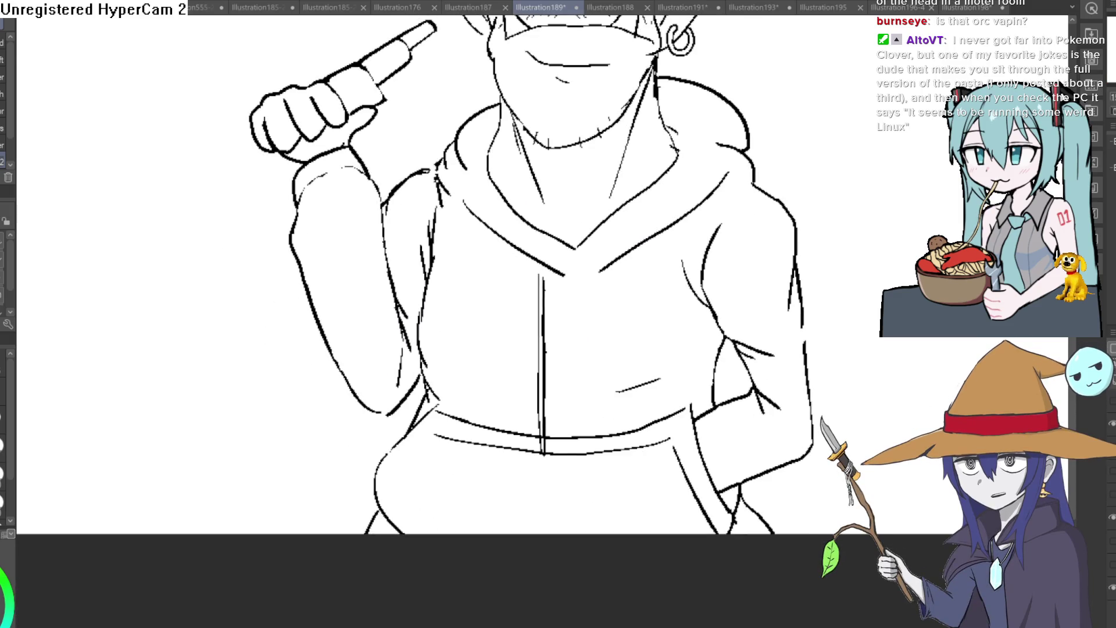
Ink the outer edge of the raised hand and forearm in bold black.
scroll(337, 351, "down", 1)
scroll(337, 352, "up", 2)
left_click_drag(348, 371, 439, 327)
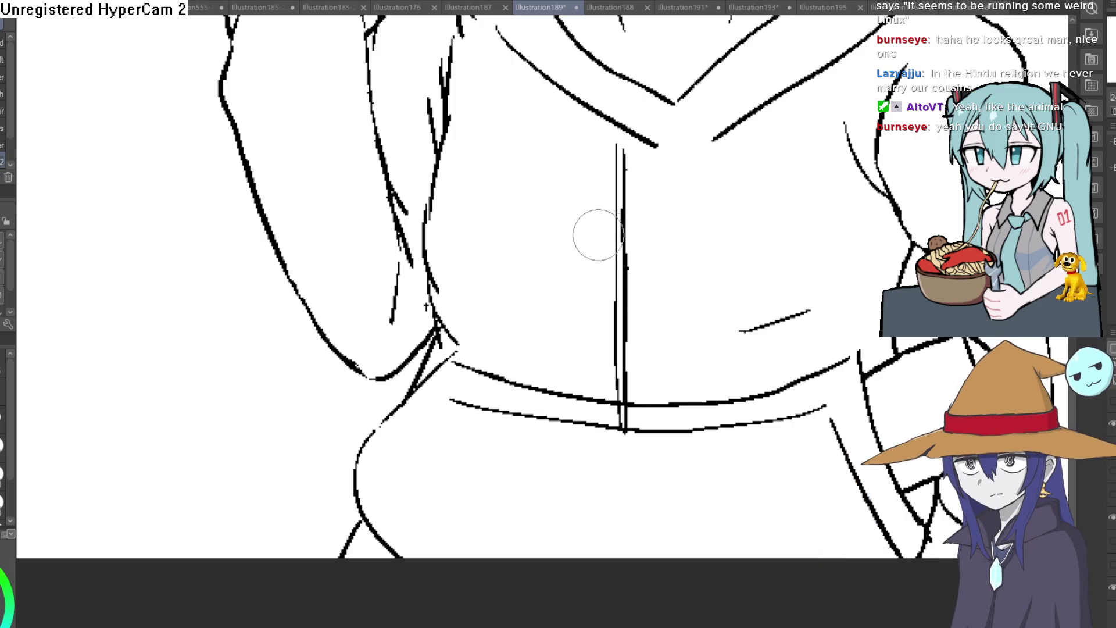
Pan and slightly tilt the canvas, then zoom in close on the fist gripping the vape.
left_click_drag(587, 249, 628, 289)
scroll(631, 291, "down", 2)
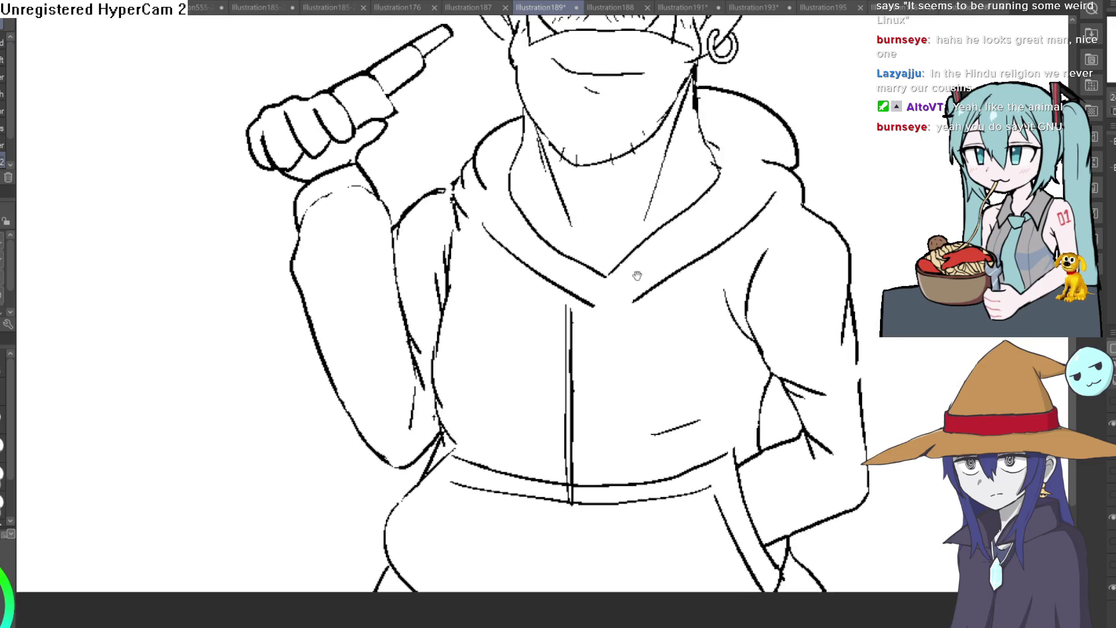
scroll(633, 290, "up", 1)
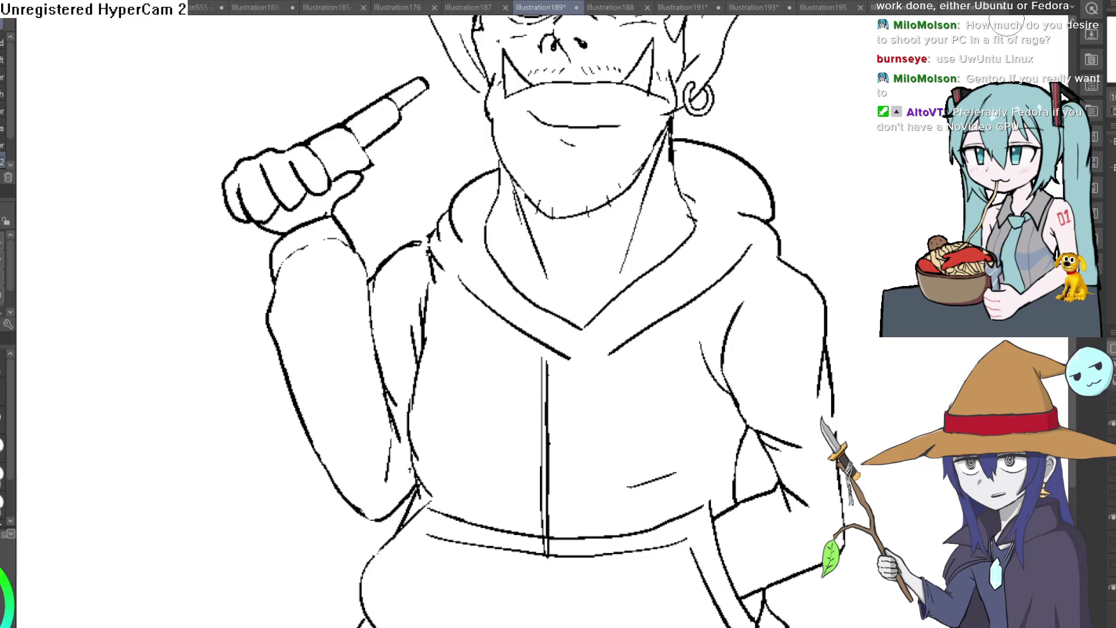
left_click_drag(488, 120, 449, 124)
scroll(359, 139, "up", 3)
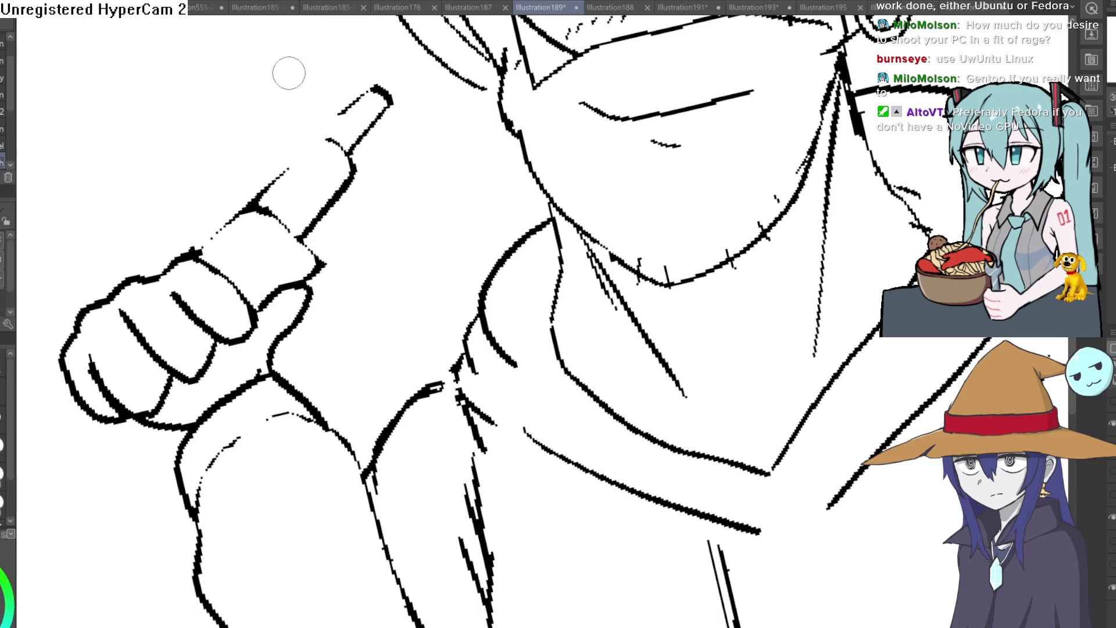
Ink the vape's left edge up to its tip and darken the outline near the tip.
left_click_drag(200, 247, 377, 89)
left_click_drag(326, 131, 374, 88)
mouse_move(304, 137)
left_mouse_down()
mouse_move(381, 86)
mouse_move(349, 163)
mouse_move(386, 112)
mouse_move(336, 111)
mouse_move(395, 62)
mouse_move(360, 161)
mouse_move(399, 104)
left_mouse_up()
Thicken the vape's upper outline with a larger brush, then fit the page and level the view.
key("e")
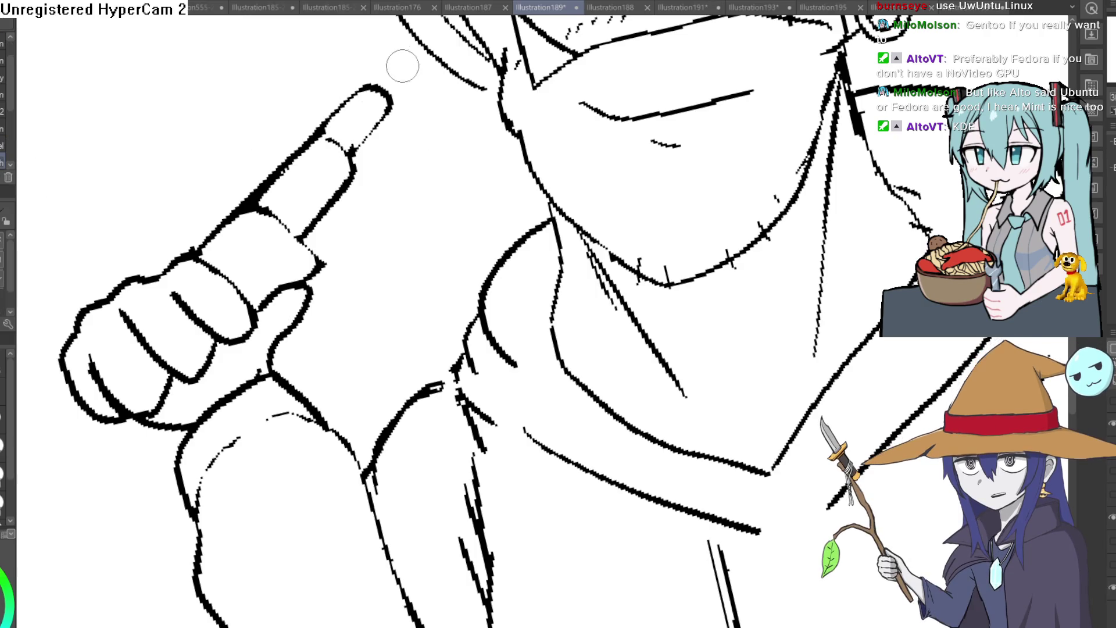
scroll(372, 96, "up", 2)
left_click_drag(316, 143, 398, 60)
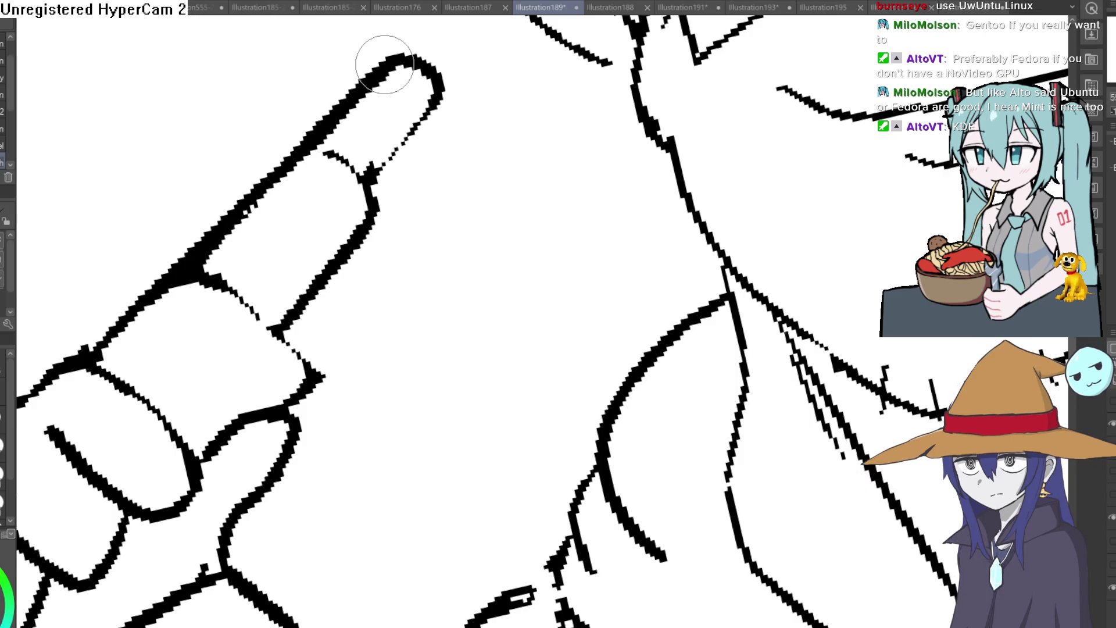
key("ctrl+0")
mouse_move(764, 165)
left_mouse_down()
mouse_move(811, 248)
mouse_move(786, 270)
left_mouse_up()
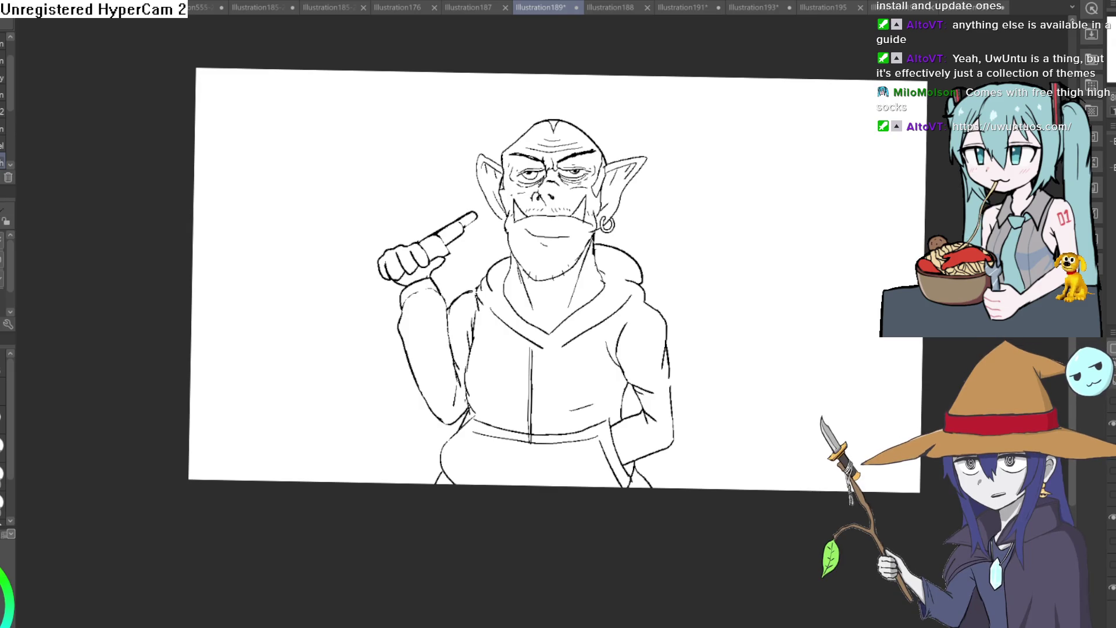
Draw a clean vertical ink line down the left side of the neck below the chin, extending it downward.
left_click_drag(683, 248, 782, 203)
key("ctrl+z")
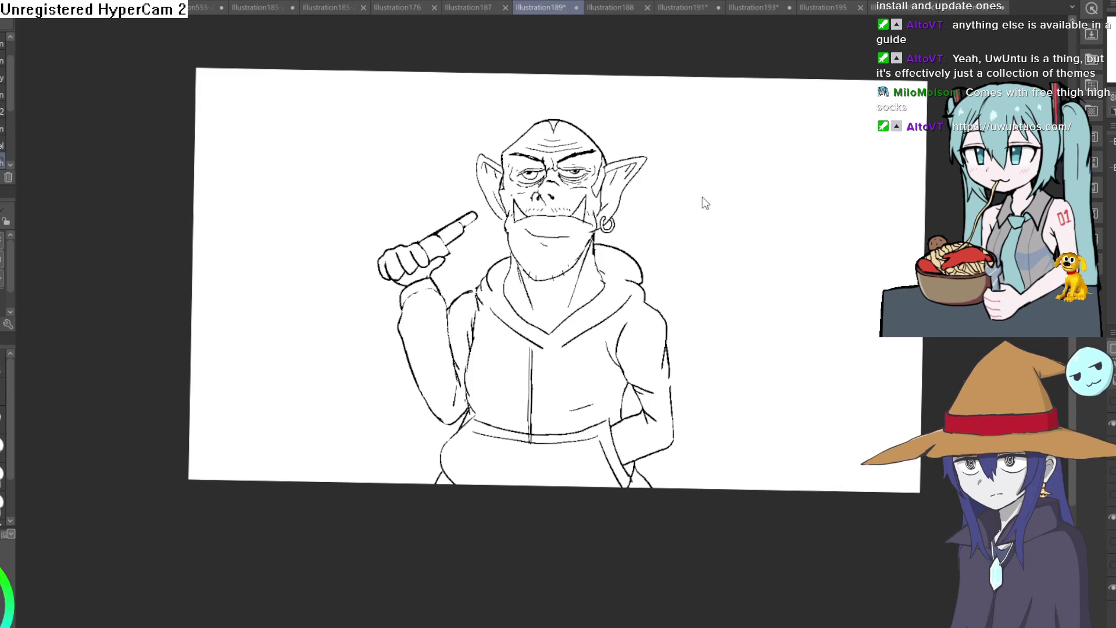
scroll(575, 244, "up", 5)
scroll(588, 254, "up", 1)
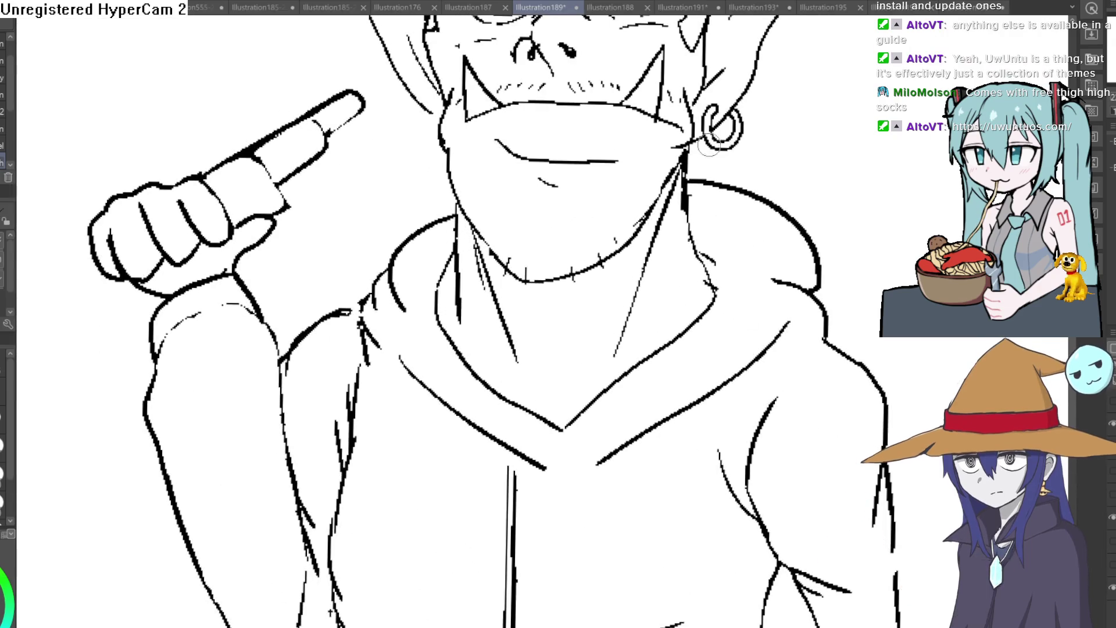
left_click_drag(458, 216, 456, 322)
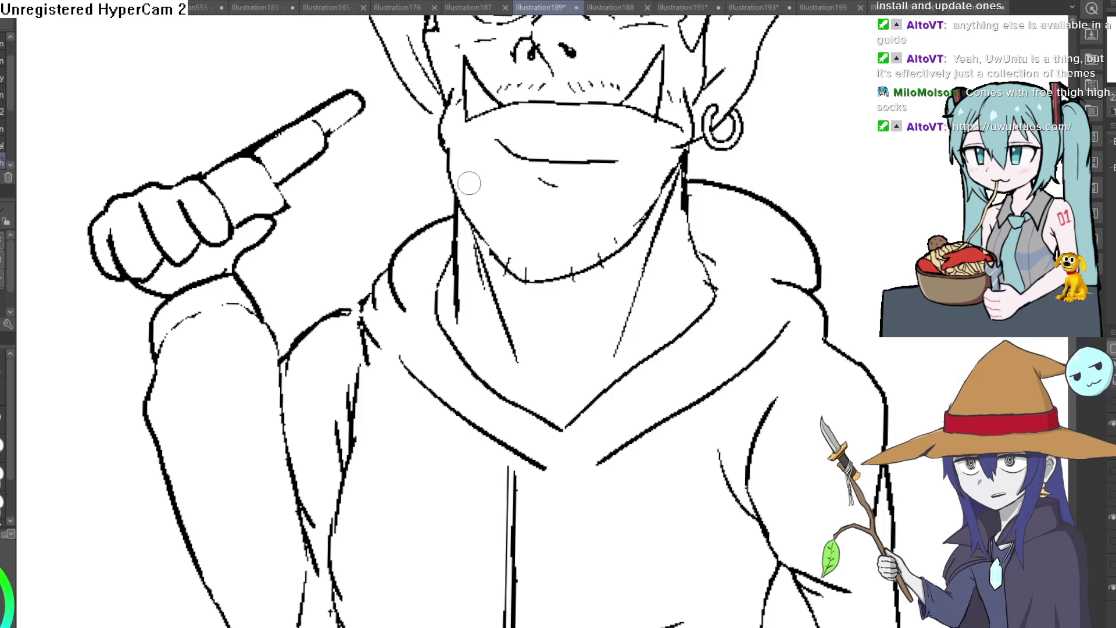
key("ctrl+z")
left_click_drag(458, 198, 456, 294)
key("ctrl+z")
left_click_drag(458, 197, 455, 298)
left_click_drag(458, 256, 452, 305)
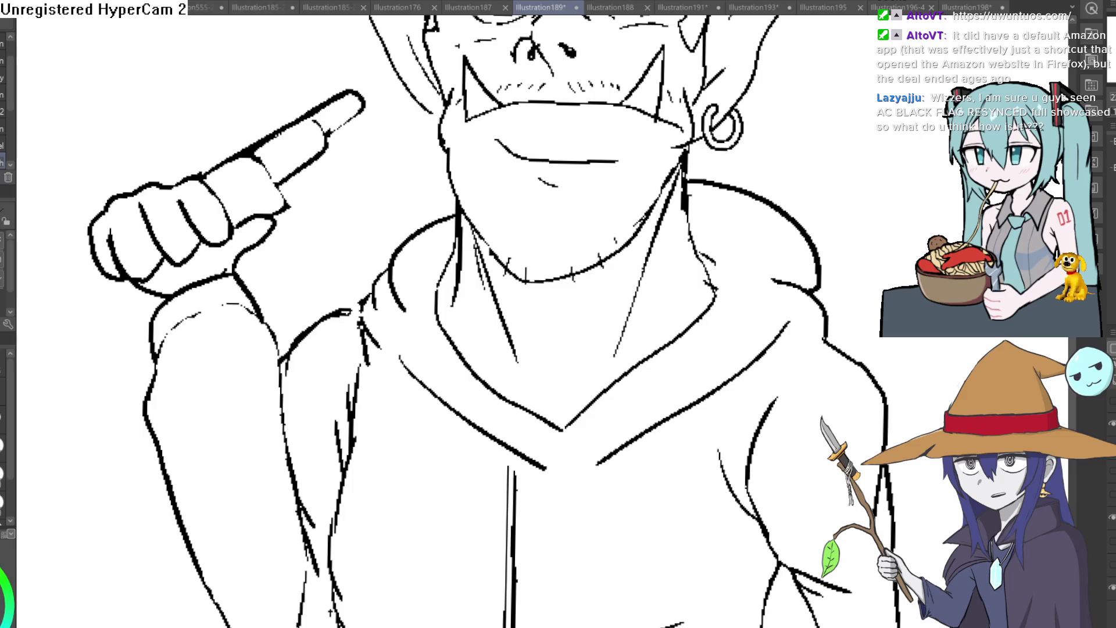
scroll(829, 163, "down", 5)
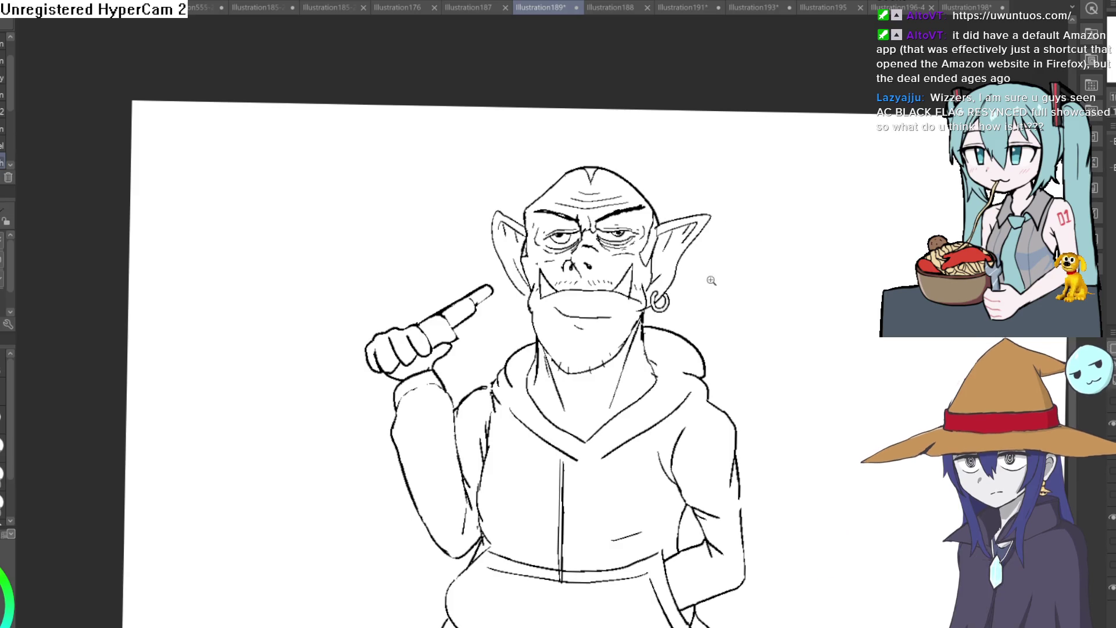
With the blue sketch shown, ink two fold lines across the hoodie's chest.
scroll(721, 233, "up", 3)
scroll(756, 240, "down", 3)
scroll(756, 240, "up", 5)
mouse_move(756, 240)
left_mouse_down()
mouse_move(854, 255)
mouse_move(736, 162)
mouse_move(719, 125)
left_mouse_up()
scroll(857, 256, "up", 2)
left_click(629, 333)
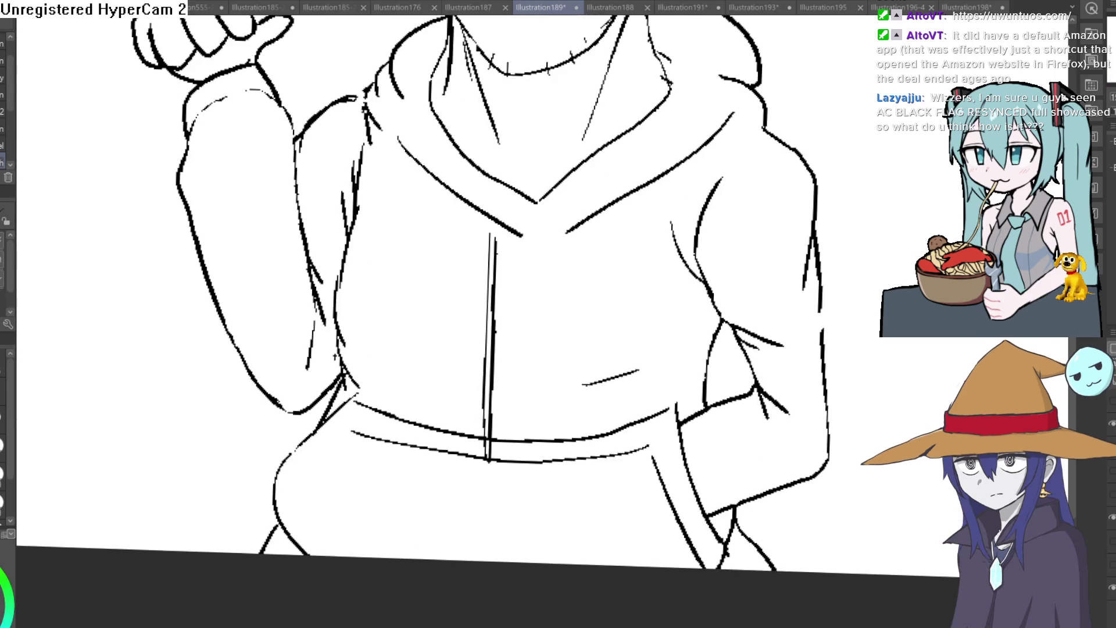
key("ctrl+z")
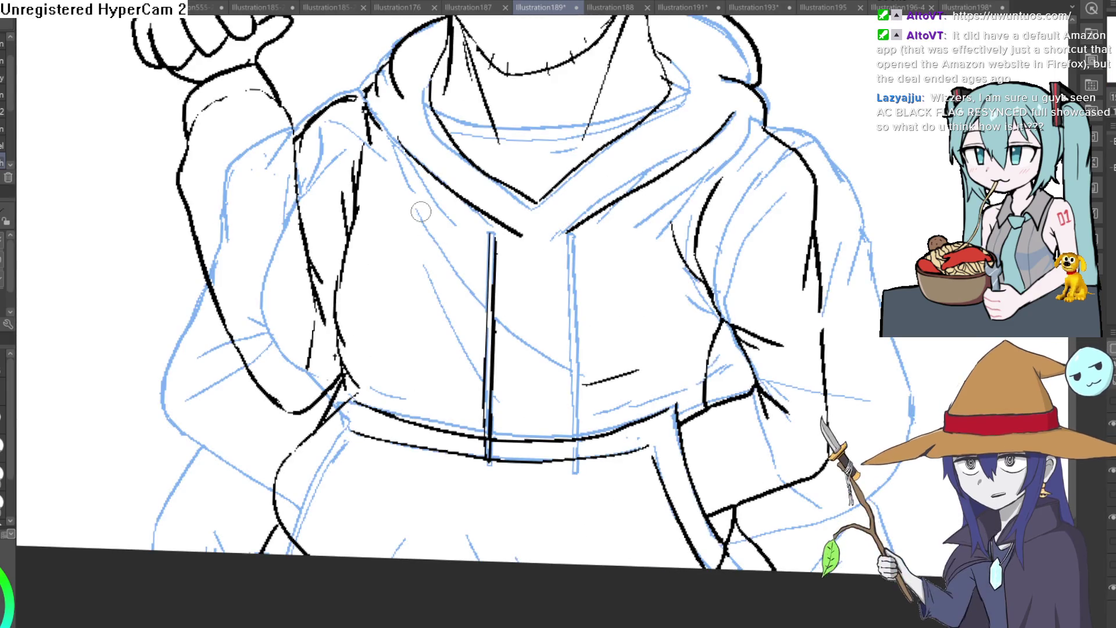
left_click_drag(424, 189, 556, 328)
left_click_drag(431, 285, 506, 407)
Hide the sketch and ink the hood's top edge plus a short line where it meets the neck.
left_click_drag(662, 391, 621, 248)
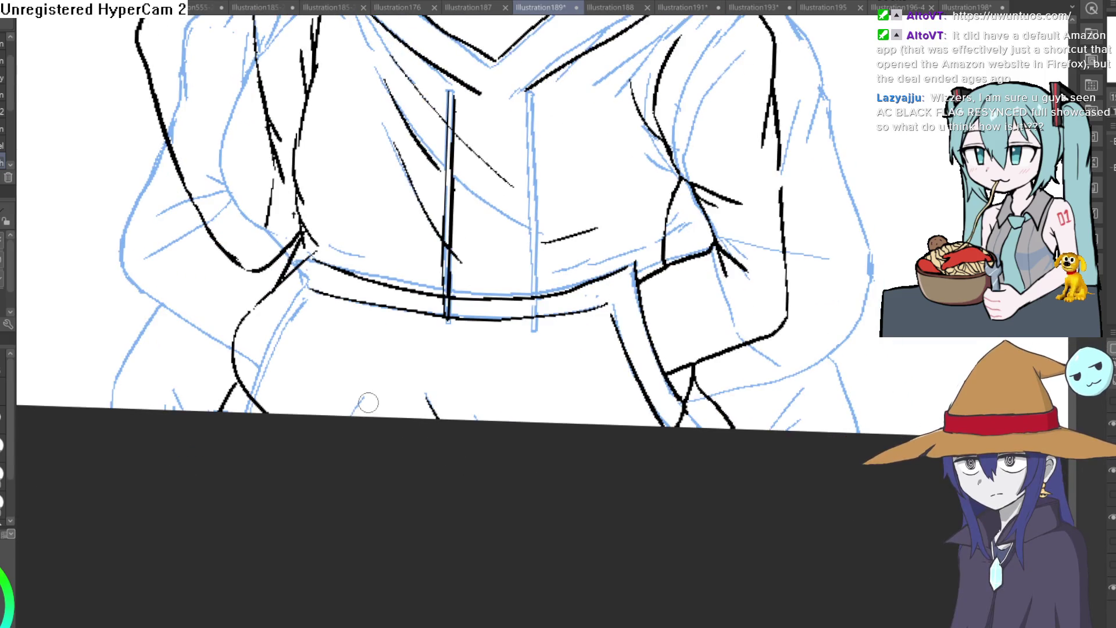
left_click(1112, 459)
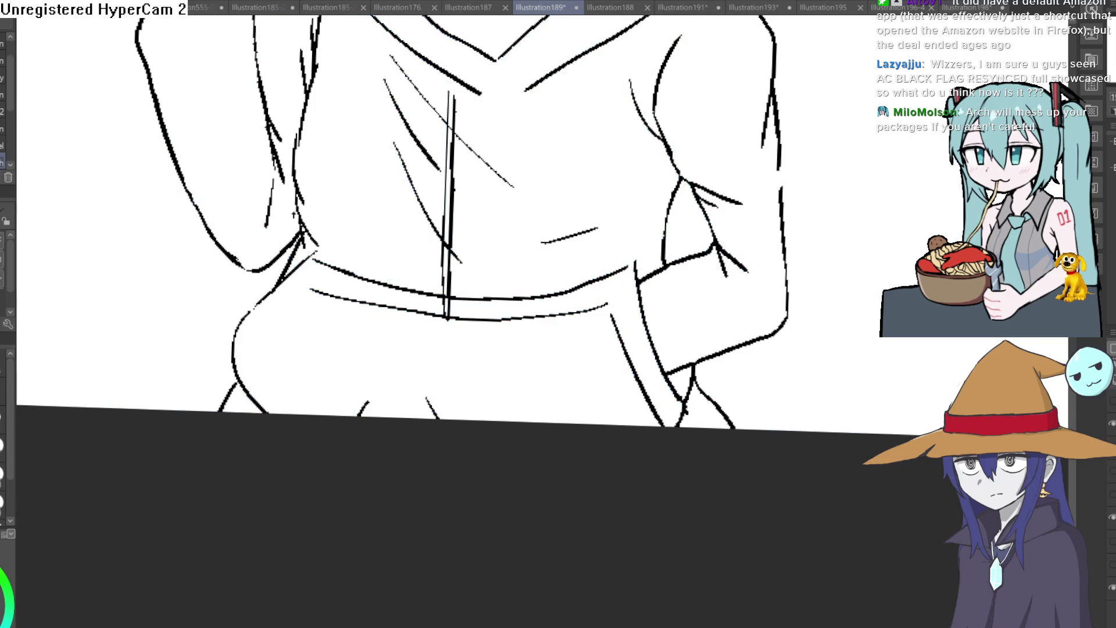
scroll(901, 347, "down", 2)
scroll(792, 312, "down", 1)
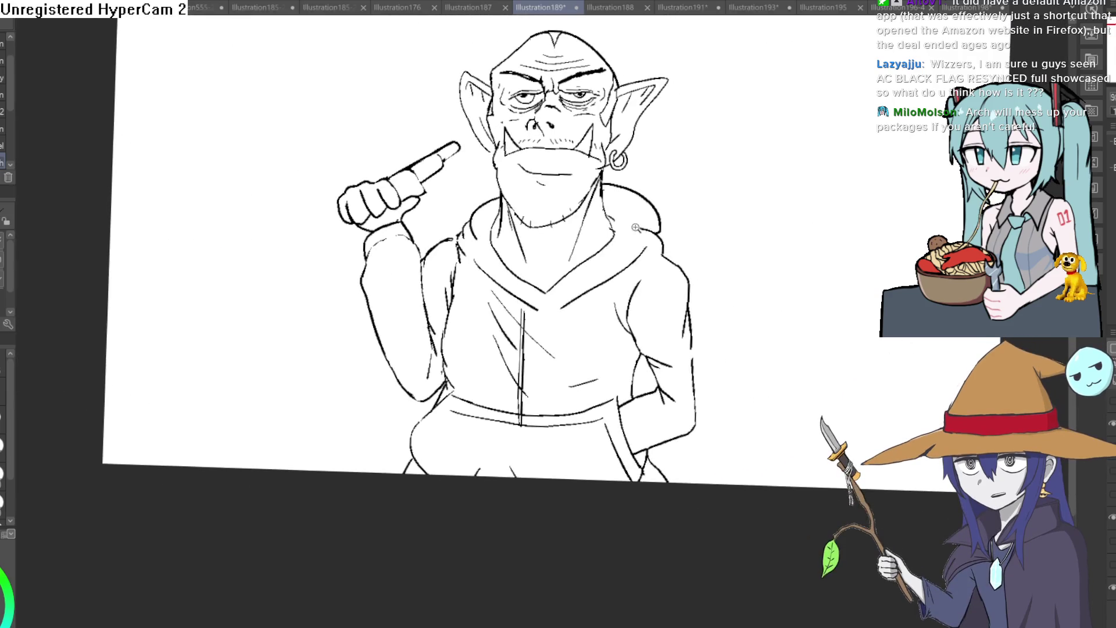
scroll(618, 215, "up", 3)
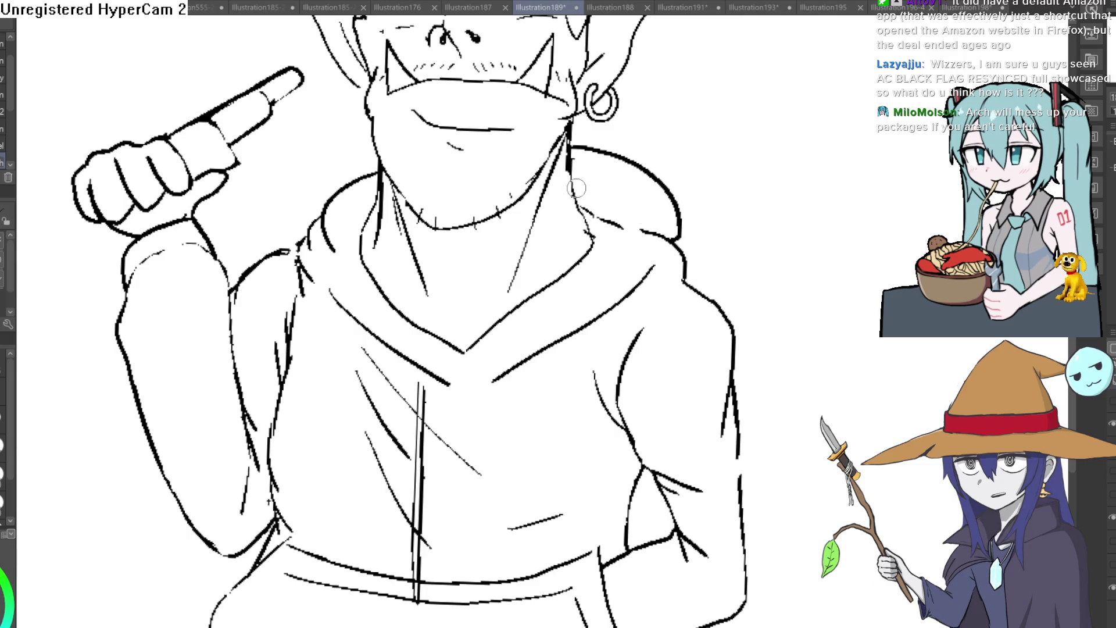
left_click_drag(576, 187, 650, 210)
left_click_drag(573, 180, 595, 186)
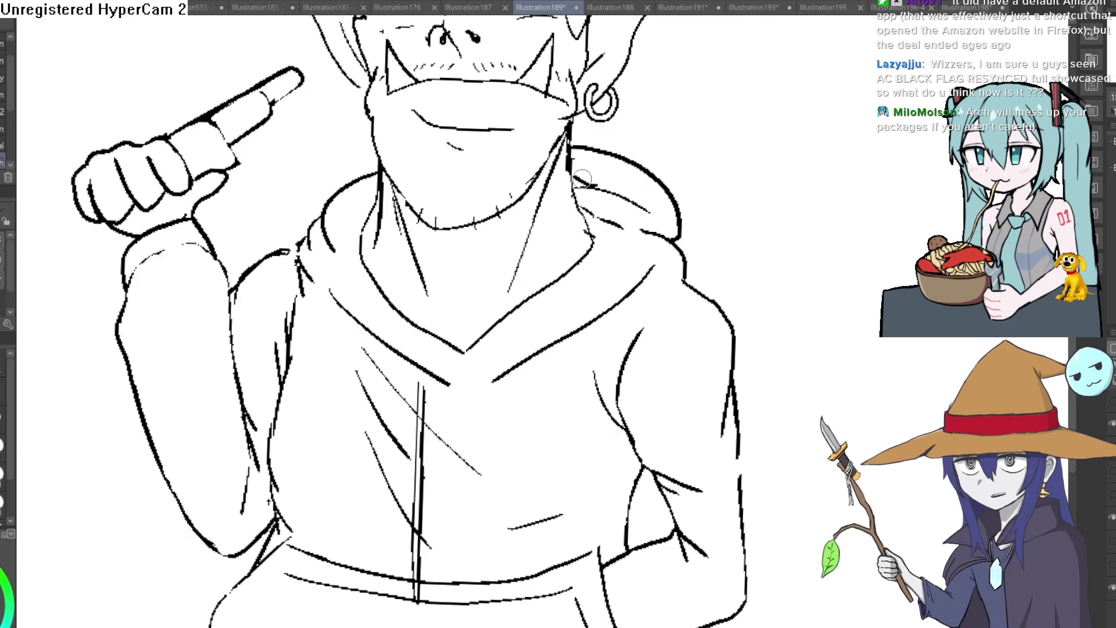
Zoom out to the whole orc figure and back in to check the new lines.
scroll(759, 199, "down", 3)
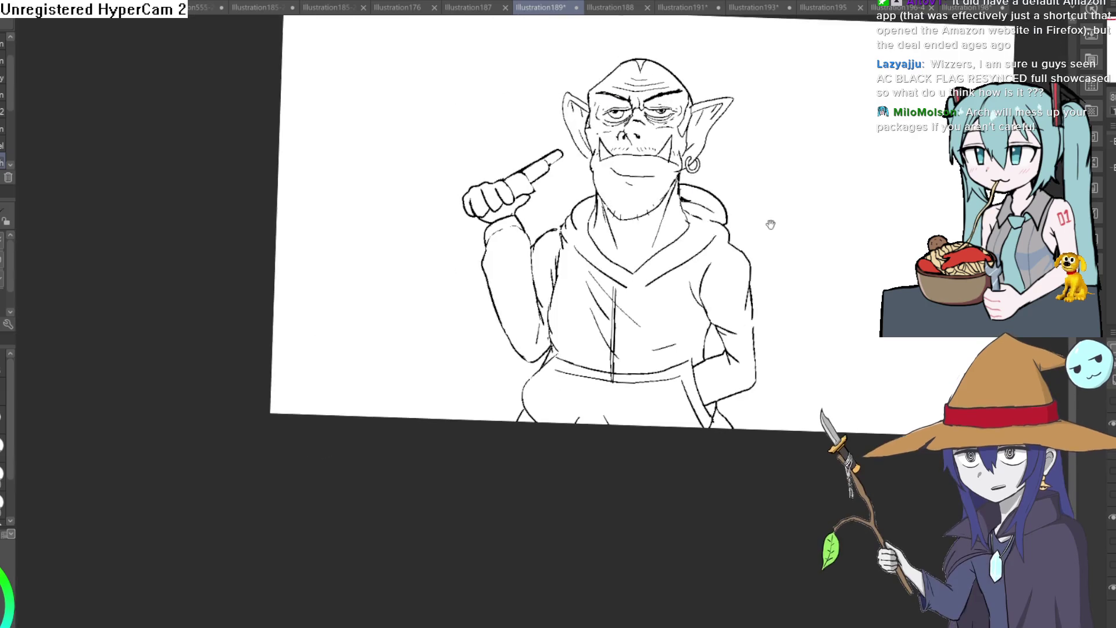
left_click_drag(767, 224, 742, 220)
scroll(558, 212, "up", 3)
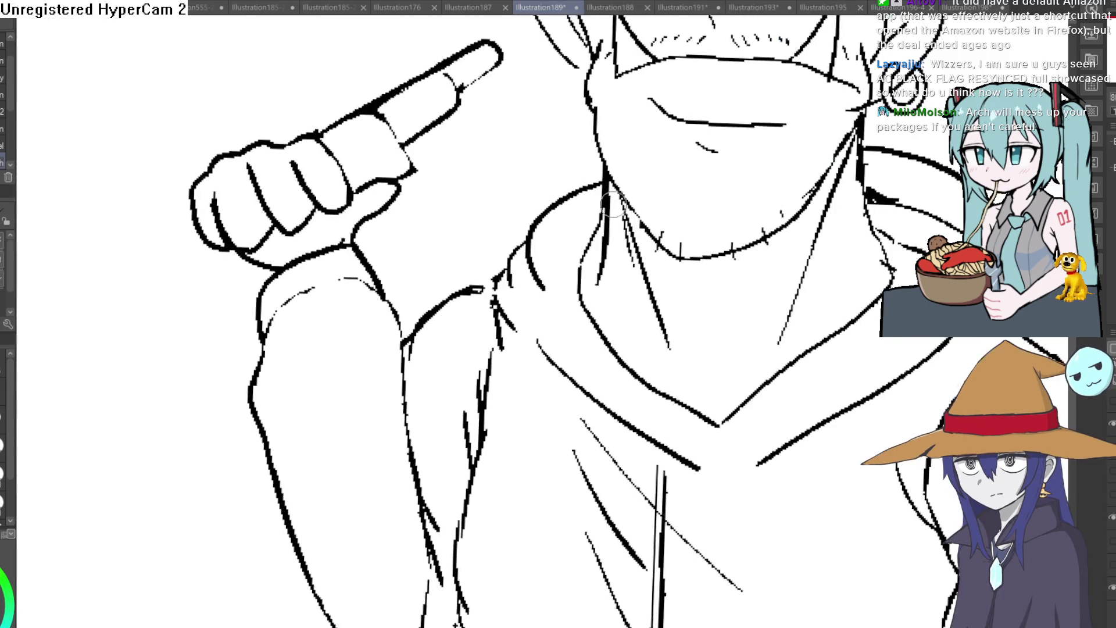
scroll(817, 167, "down", 4)
scroll(816, 167, "up", 1)
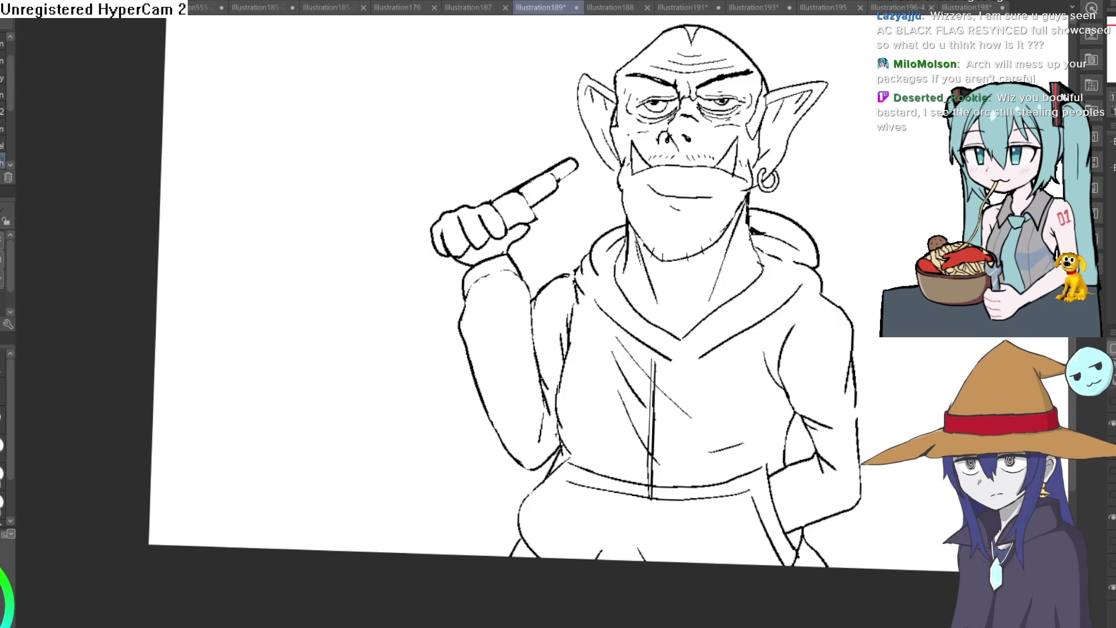
key("ctrl+0")
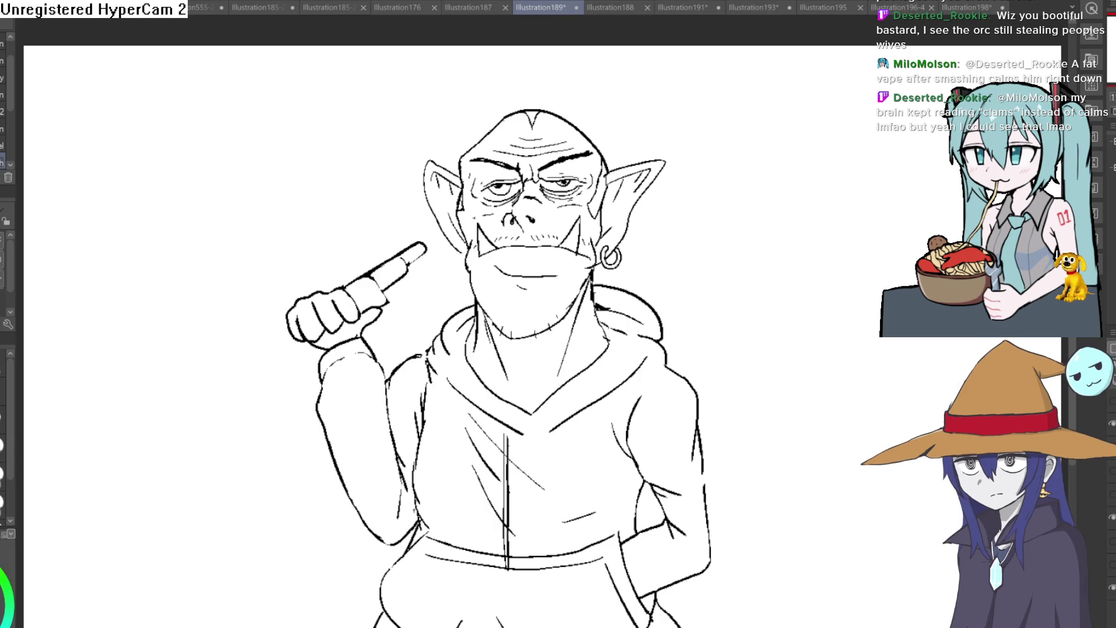
left_click_drag(738, 306, 762, 282)
key("ctrl+z")
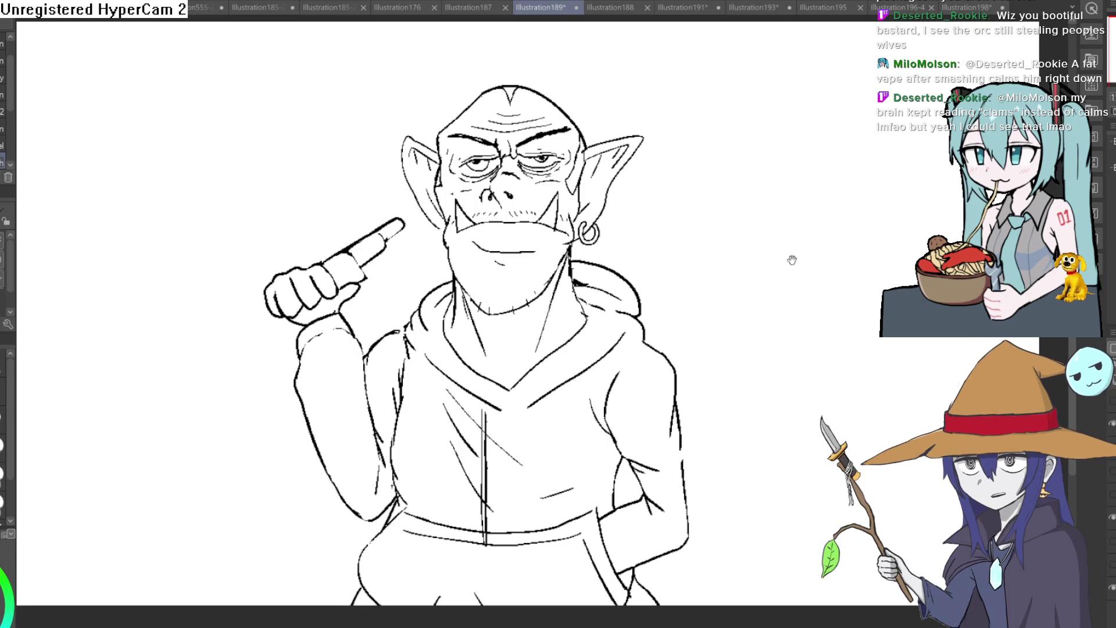
Zoom in and rotate the canvas so the raised fist fills the view.
left_click_drag(790, 259, 760, 218)
left_click(663, 203)
mouse_move(668, 199)
left_mouse_down()
mouse_move(796, 190)
mouse_move(768, 256)
left_mouse_up()
mouse_move(797, 167)
left_mouse_down()
mouse_move(782, 238)
mouse_move(787, 184)
left_mouse_up()
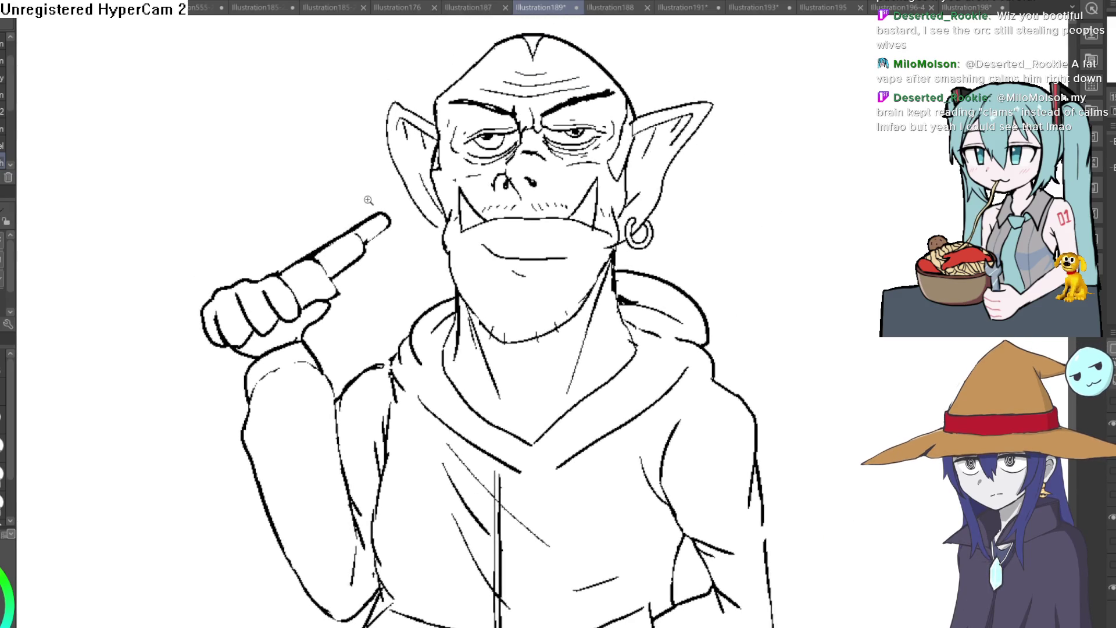
left_click(372, 207)
left_click_drag(395, 250, 451, 135)
left_click_drag(376, 218, 430, 153)
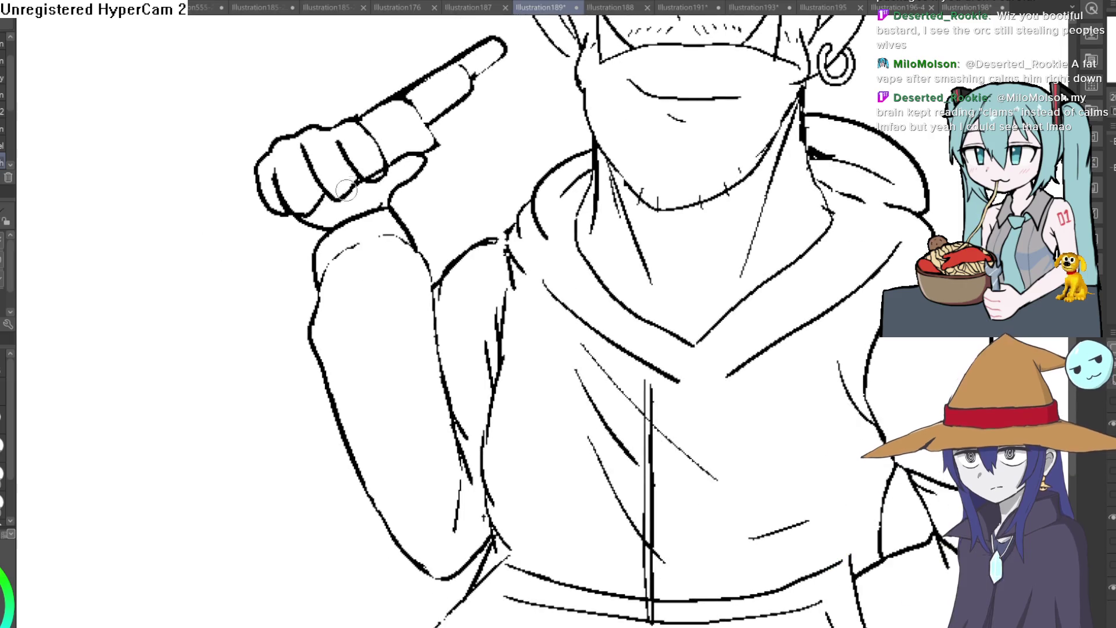
key("^")
scroll(425, 33, "up", 3)
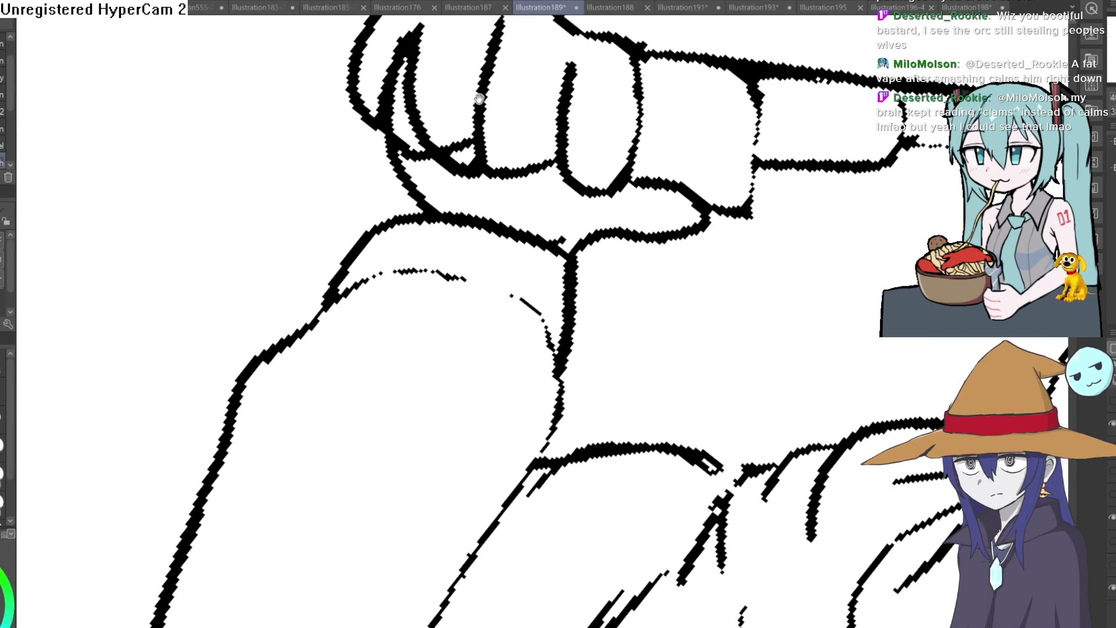
left_click_drag(444, 93, 456, 186)
Redraw the thumb as one clean curve and thicken the fist's top-left outline.
mouse_move(424, 229)
left_mouse_down()
mouse_move(386, 237)
mouse_move(436, 150)
mouse_move(399, 211)
mouse_move(458, 169)
left_mouse_up()
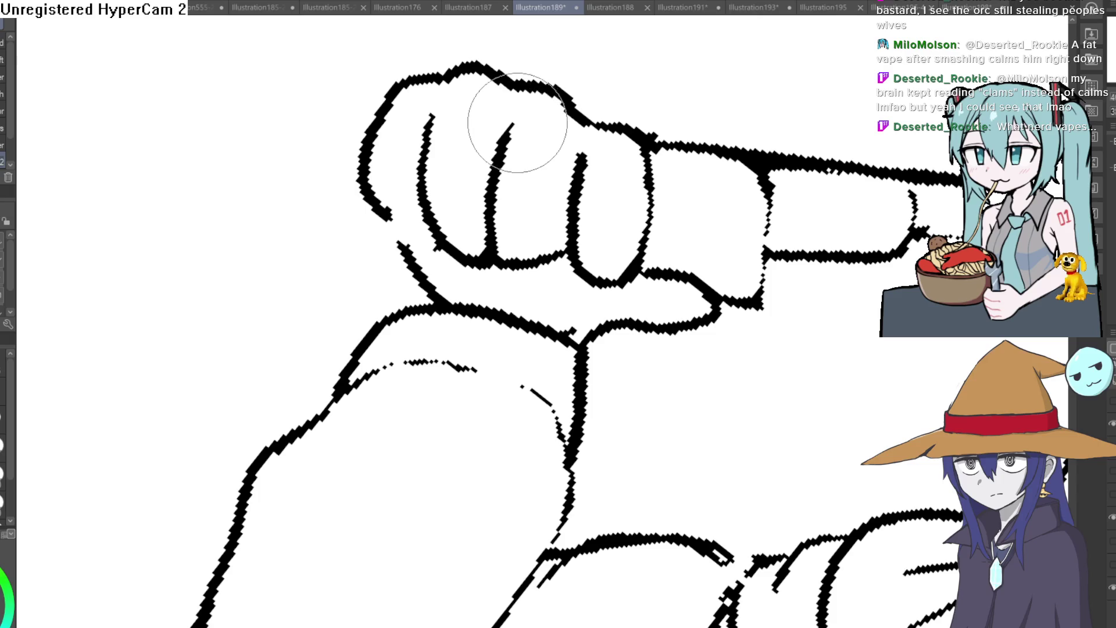
key("minus")
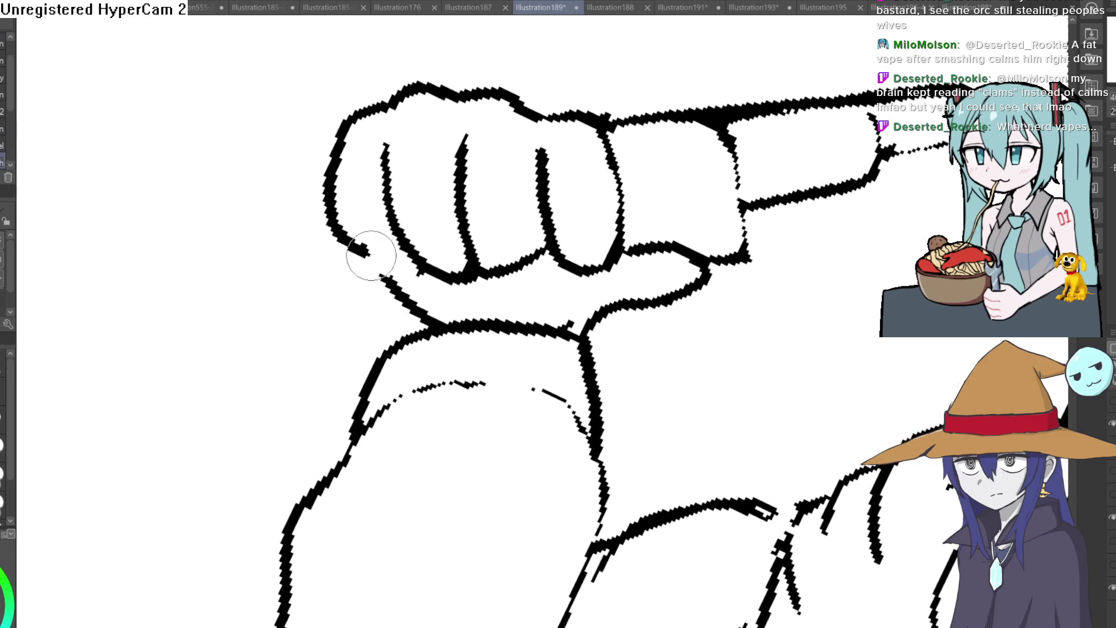
mouse_move(386, 105)
left_mouse_down()
mouse_move(368, 110)
mouse_move(386, 123)
mouse_move(447, 106)
left_mouse_up()
scroll(592, 100, "down", 4)
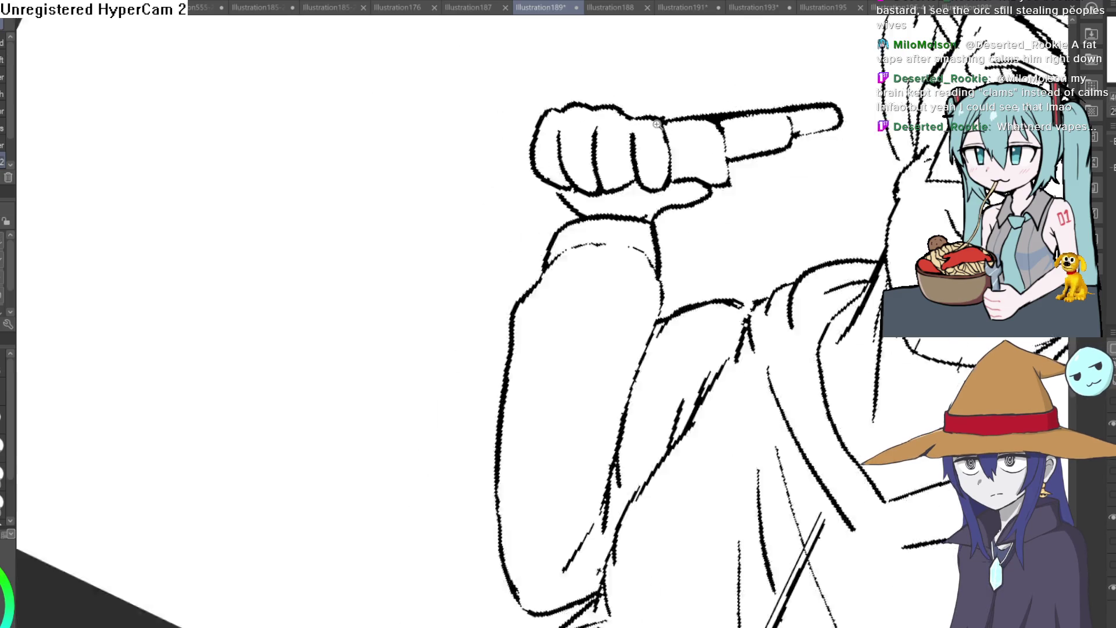
scroll(592, 100, "down", 3)
scroll(792, 220, "up", 2)
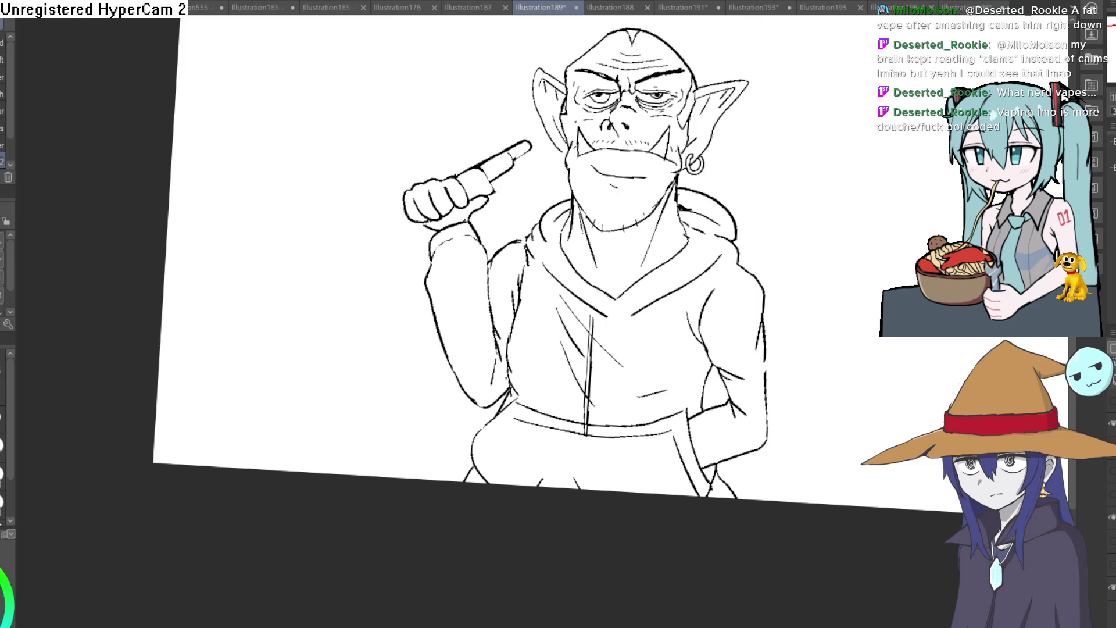
mouse_move(864, 160)
left_mouse_down()
mouse_move(810, 223)
mouse_move(835, 182)
mouse_move(810, 192)
mouse_move(800, 177)
left_mouse_up()
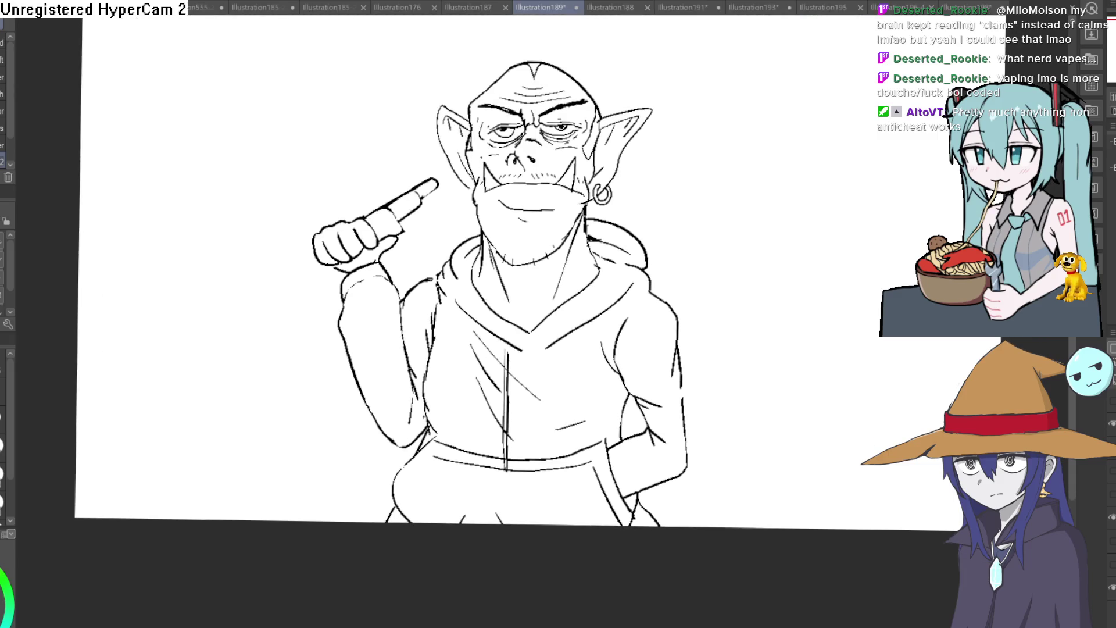
key("p")
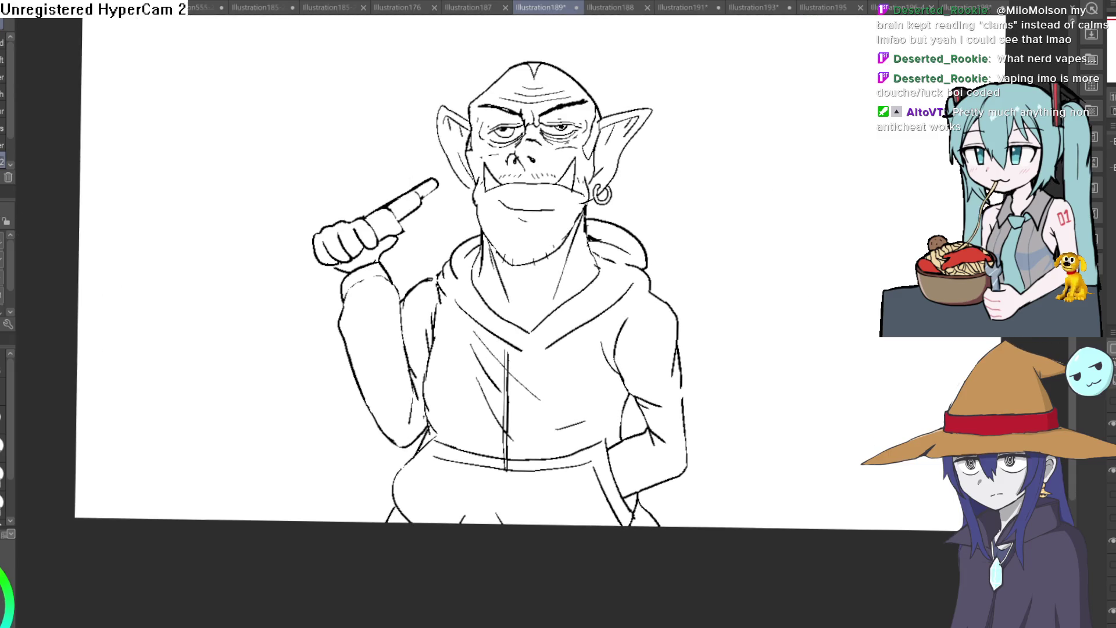
scroll(576, 192, "up", 5)
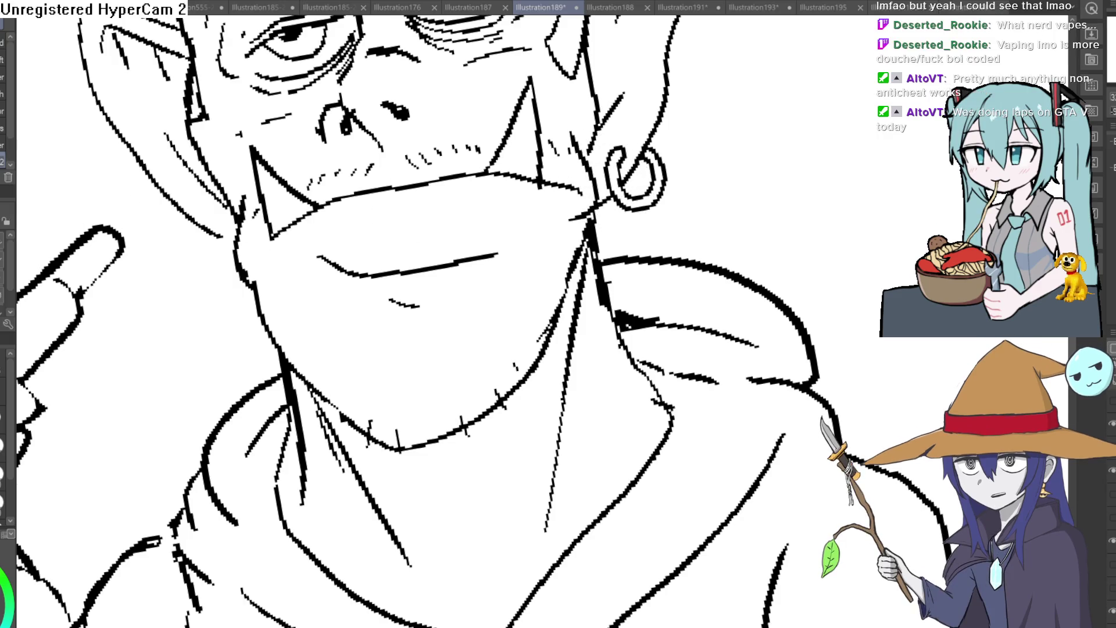
Draw two smoke trail lines rising up to the right.
key("ctrl+0")
key("-")
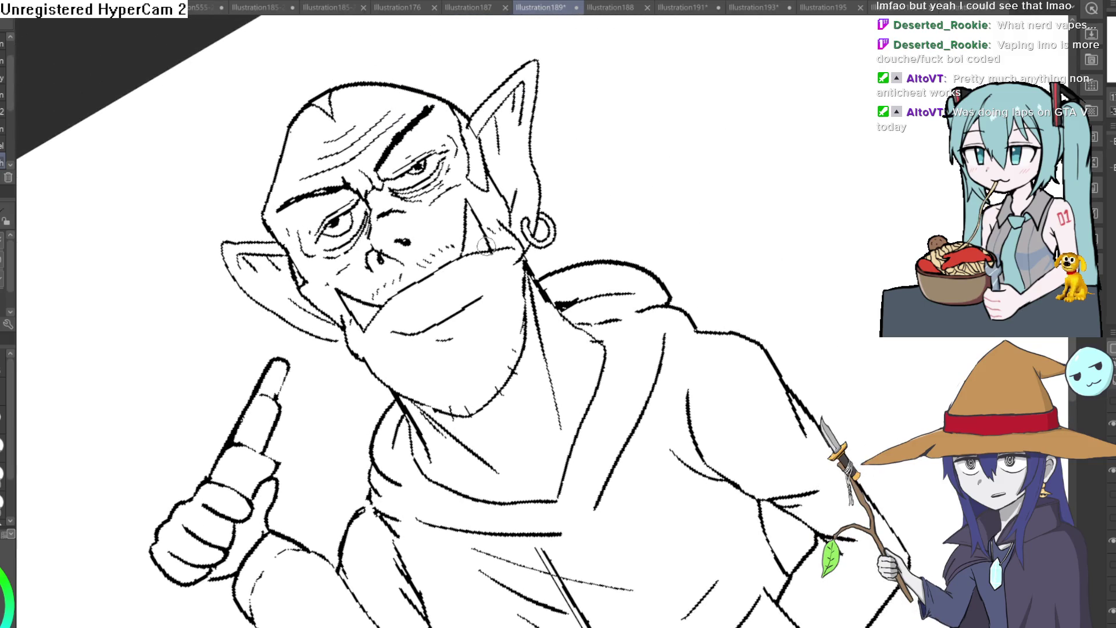
left_click_drag(496, 236, 705, 68)
mouse_move(509, 258)
left_mouse_down()
mouse_move(740, 135)
mouse_move(847, 56)
left_mouse_up()
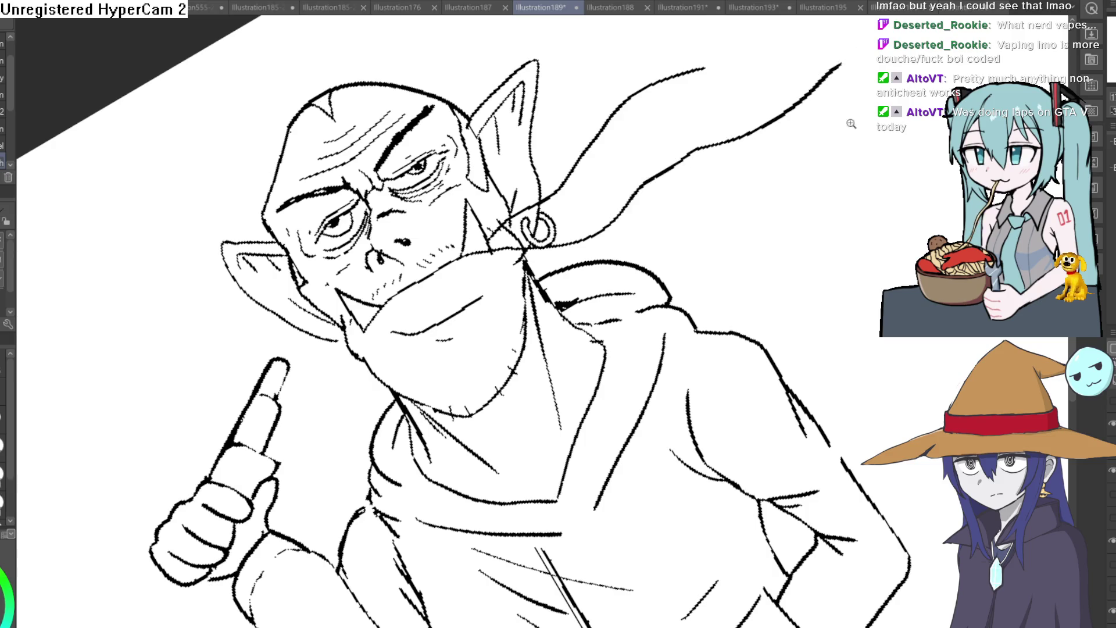
scroll(849, 58, "down", 2)
mouse_move(923, 157)
left_mouse_down()
mouse_move(731, 319)
mouse_move(912, 177)
left_mouse_up()
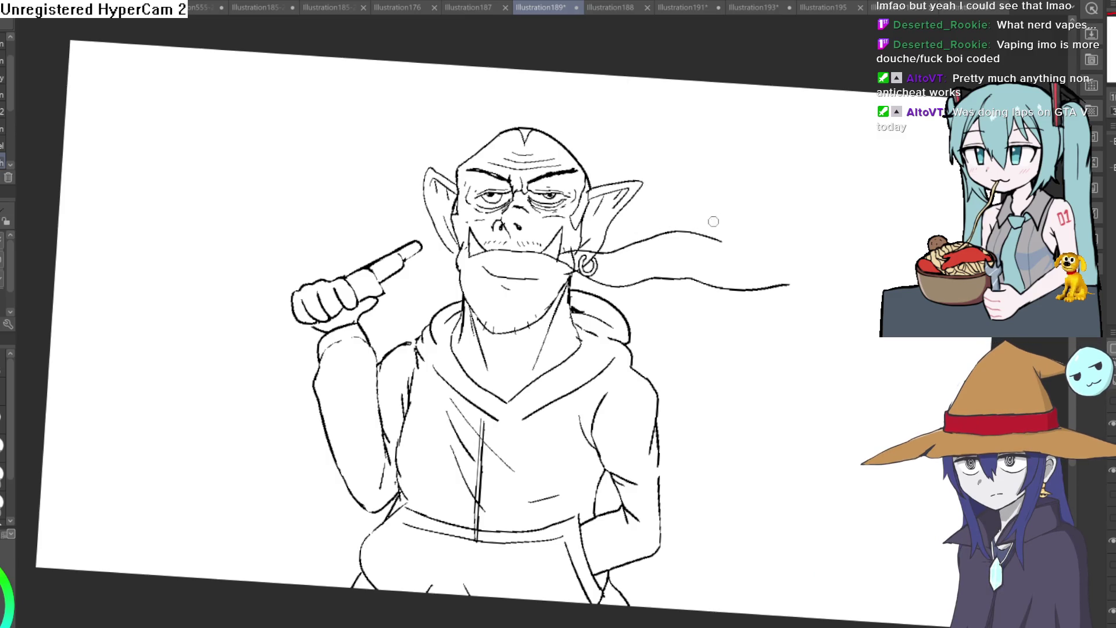
Add a long smoke line rising from the ear and several wavy smoke lines around it.
key("minus")
mouse_move(618, 208)
left_mouse_down()
mouse_move(747, 96)
mouse_move(802, 24)
left_mouse_up()
left_click_drag(607, 269, 954, 221)
left_click_drag(826, 195, 959, 183)
left_click_drag(731, 139, 871, 122)
scroll(854, 119, "up", 3)
mouse_move(756, 165)
left_mouse_down()
mouse_move(520, 169)
mouse_move(481, 157)
left_mouse_up()
Erase the stray short stroke right of the ear and reset the view straight and fitted.
key("asciicircum")
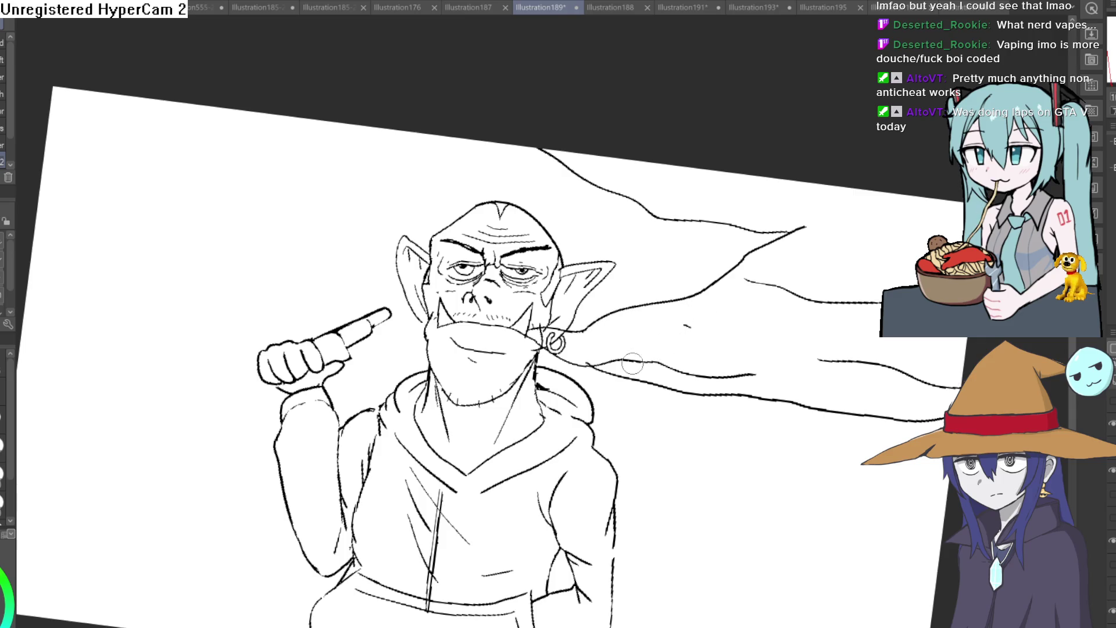
left_click_drag(601, 363, 636, 361)
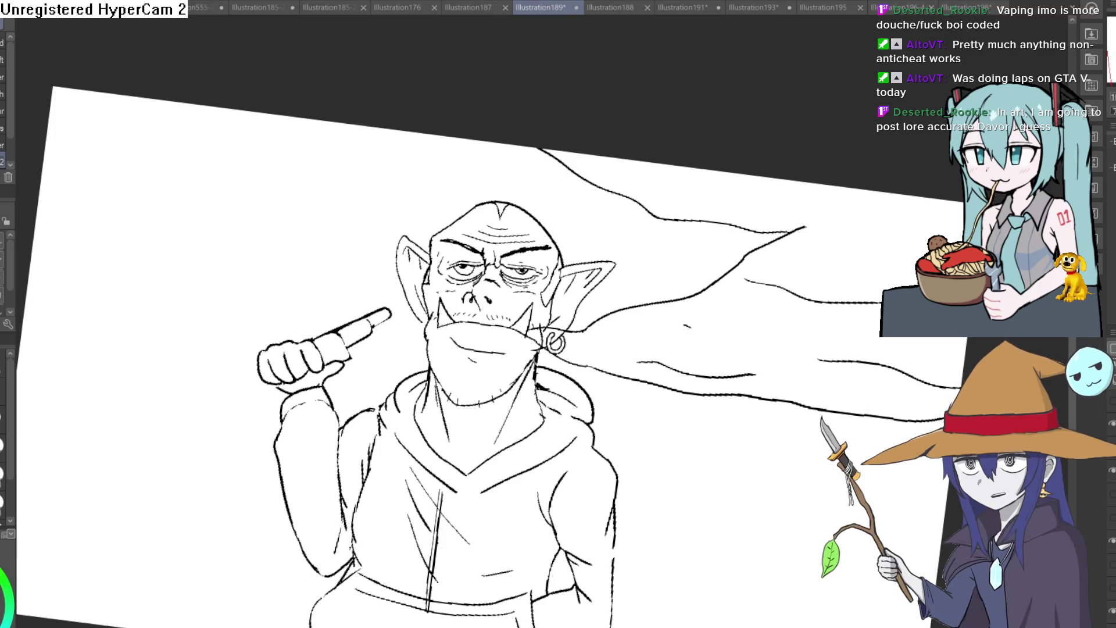
left_click_drag(750, 227, 747, 121)
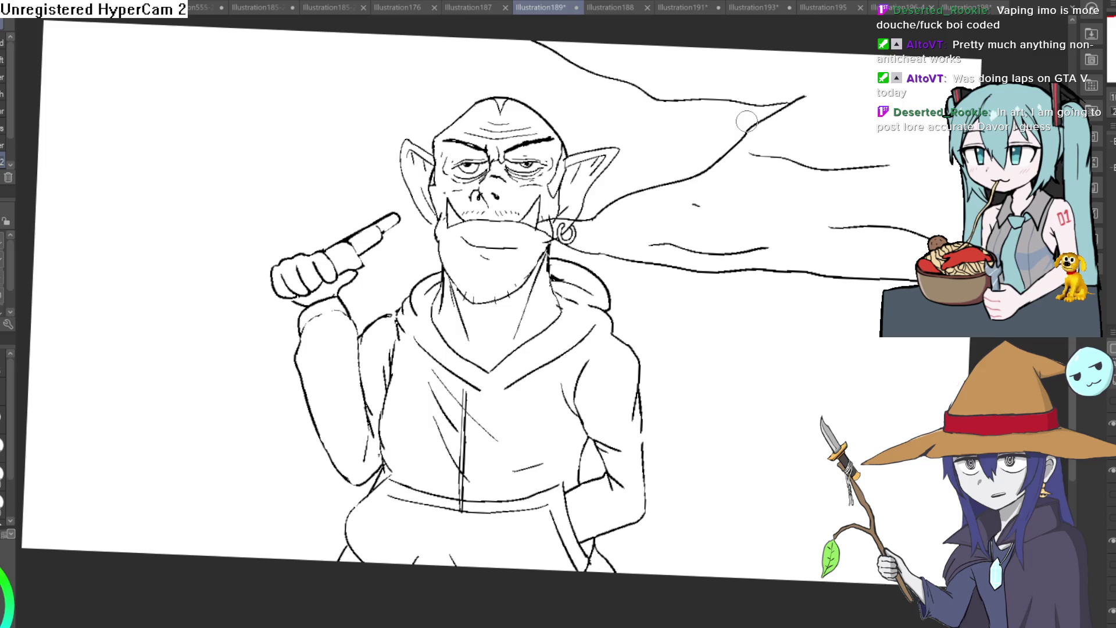
key("ctrl+0")
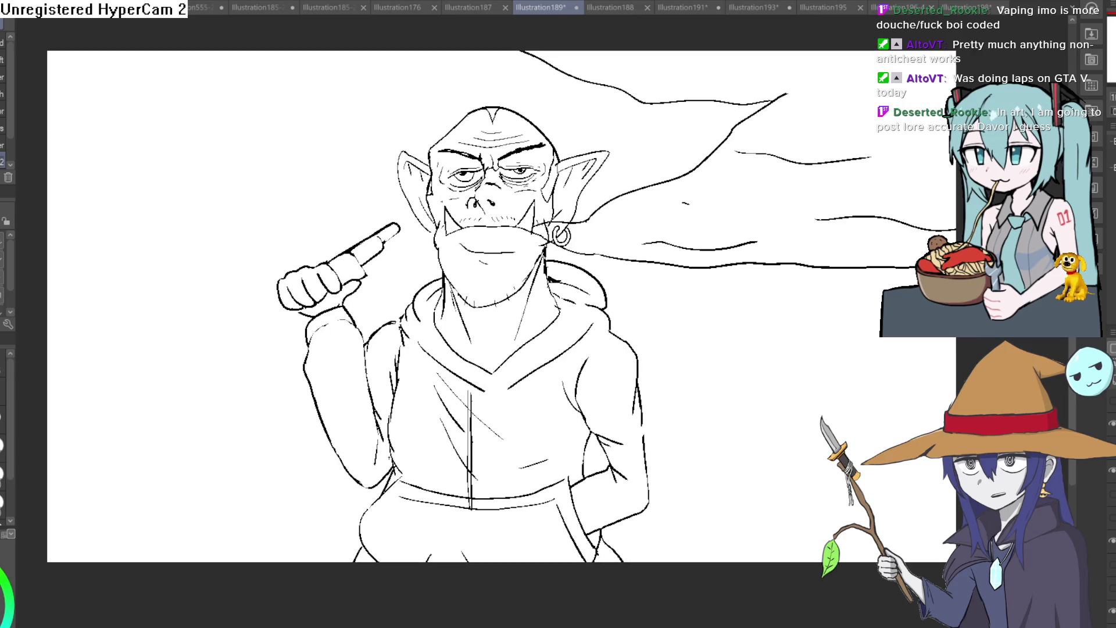
Mirror-check the canvas, then erase the smoke trail's pointed tip and part of its lower edge.
scroll(233, 93, "up", 1)
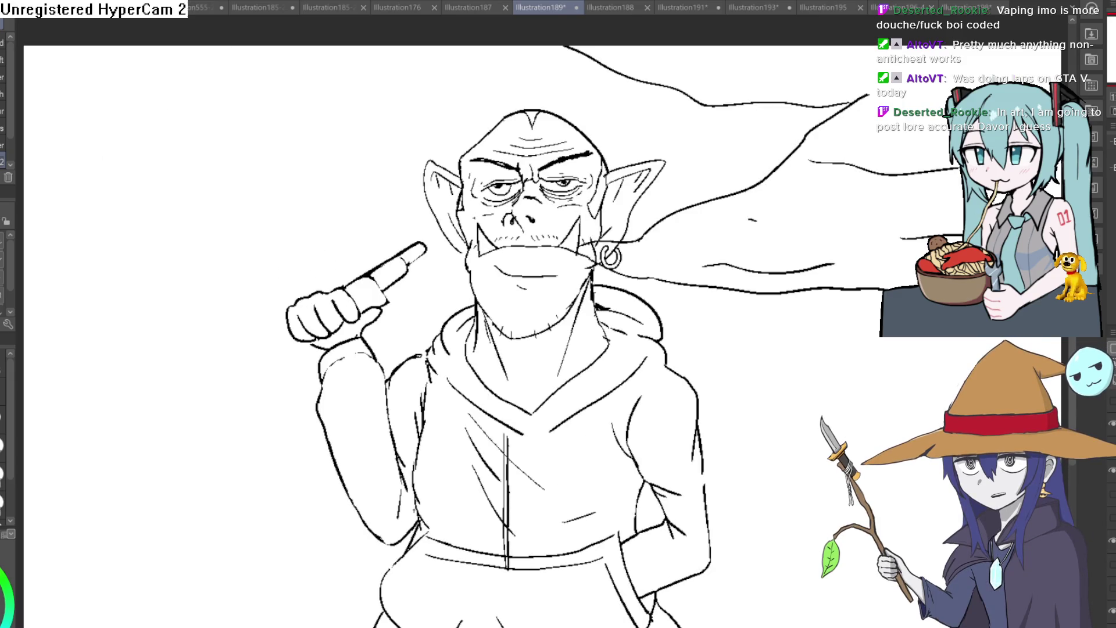
key("ctrl+minus")
key("h")
key("h")
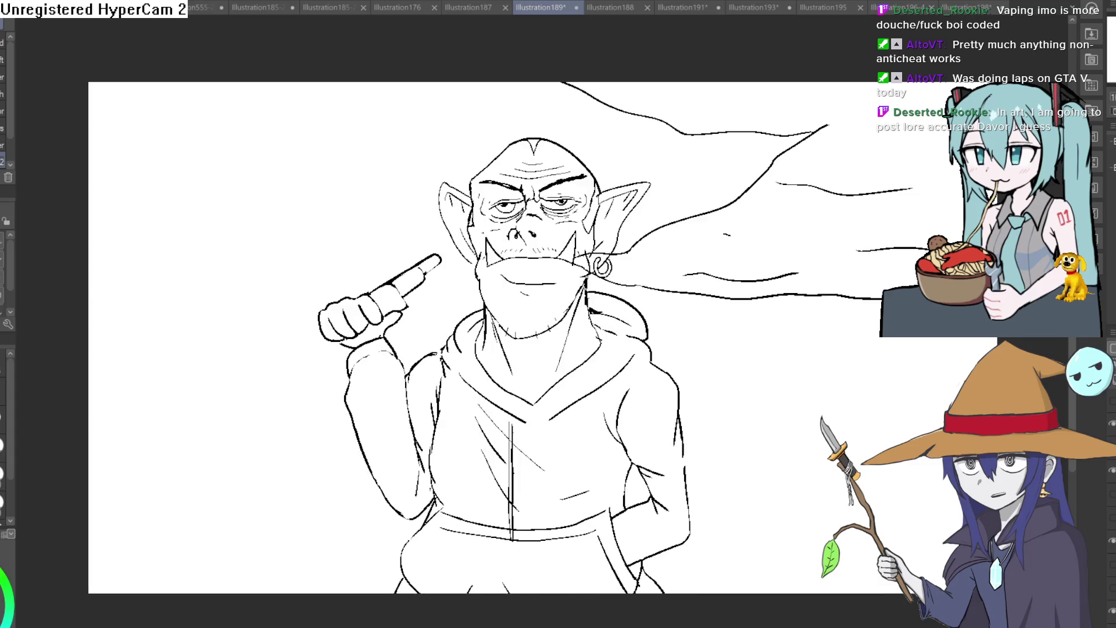
key("h")
key("h")
key("h")
key("h")
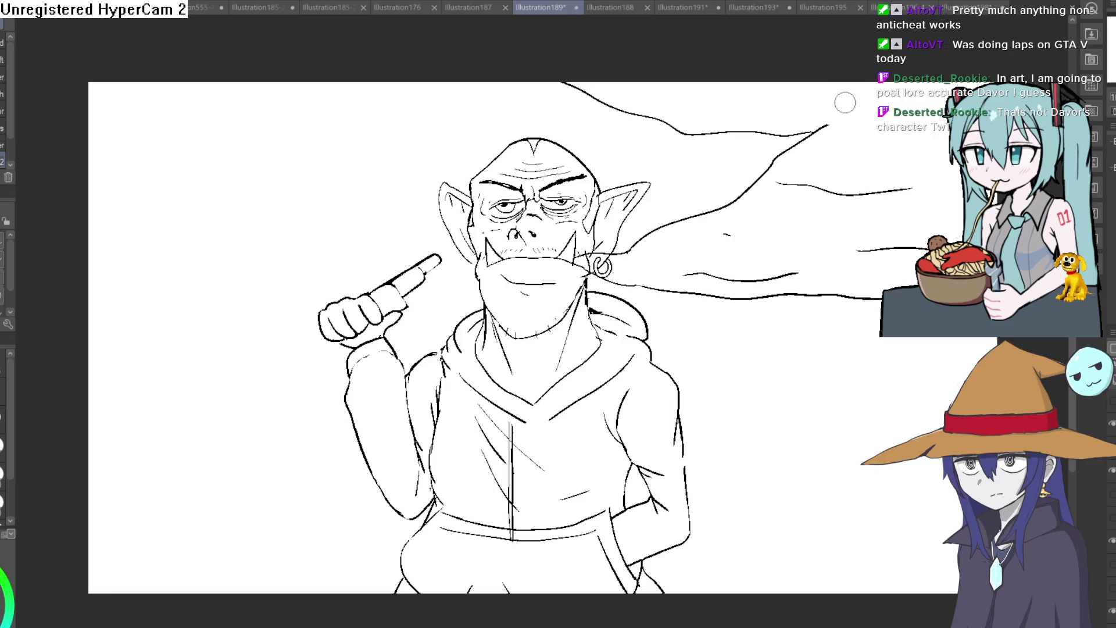
left_click_drag(814, 129, 822, 124)
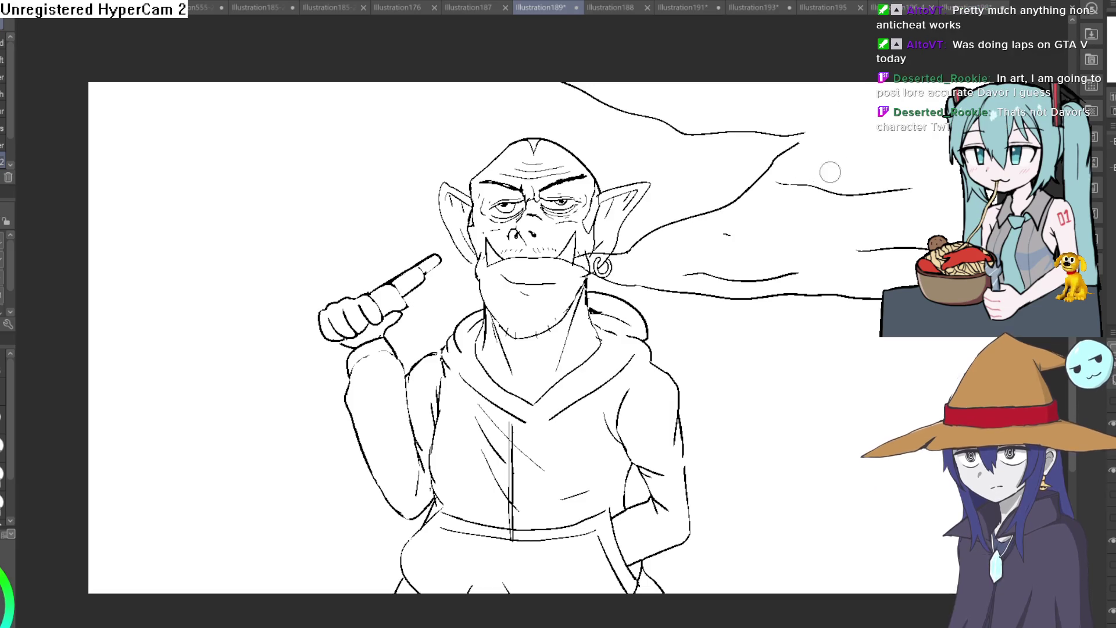
mouse_move(756, 185)
left_mouse_down()
mouse_move(793, 139)
mouse_move(776, 134)
left_mouse_up()
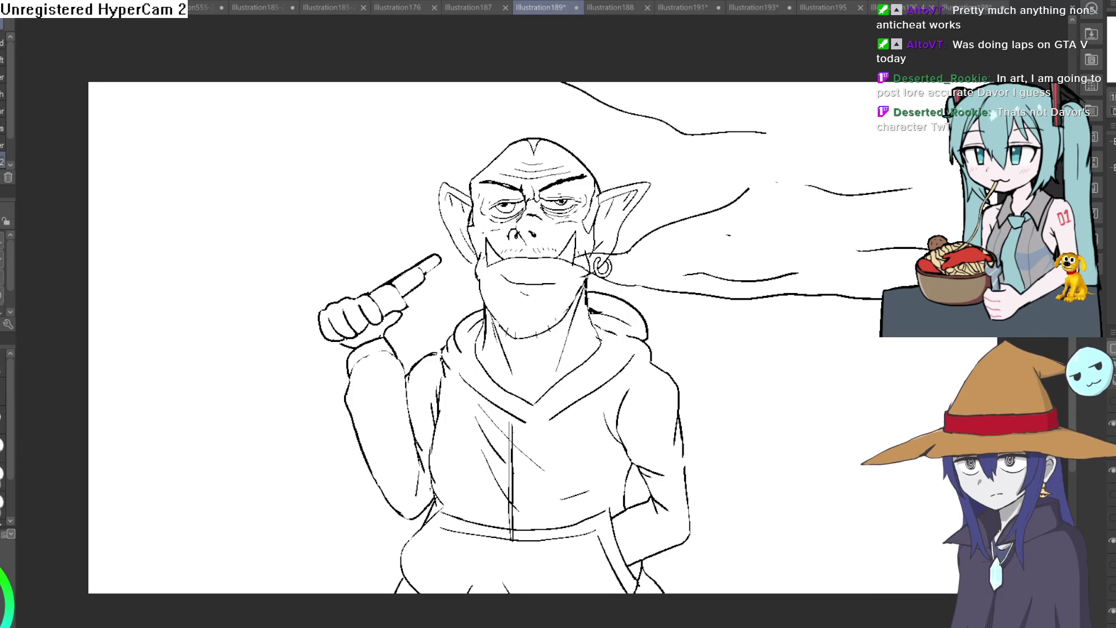
mouse_move(748, 209)
left_mouse_down()
mouse_move(709, 97)
mouse_move(738, 155)
left_mouse_up()
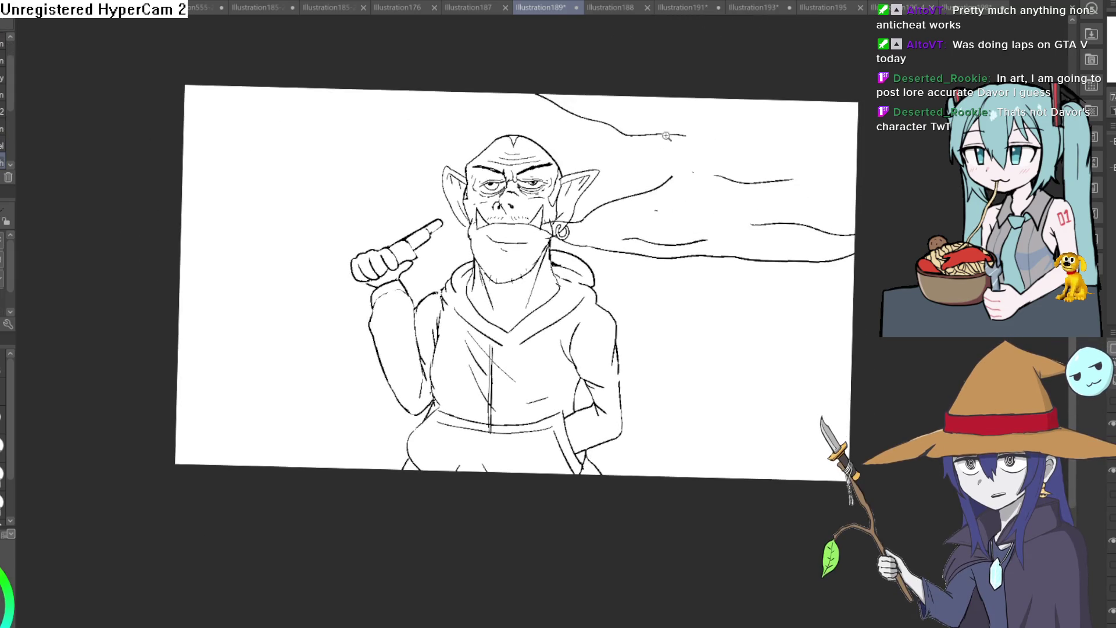
Redraw the smoke trail's upper edge as broken dashes and erase the stray stroke beyond its tip.
scroll(633, 192, "up", 3)
mouse_move(631, 201)
left_mouse_down()
mouse_move(729, 123)
mouse_move(536, 47)
mouse_move(526, 168)
mouse_move(288, 247)
left_mouse_up()
scroll(536, 48, "down", 2)
mouse_move(483, 143)
left_mouse_down()
mouse_move(399, 169)
mouse_move(498, 120)
mouse_move(594, 125)
left_mouse_up()
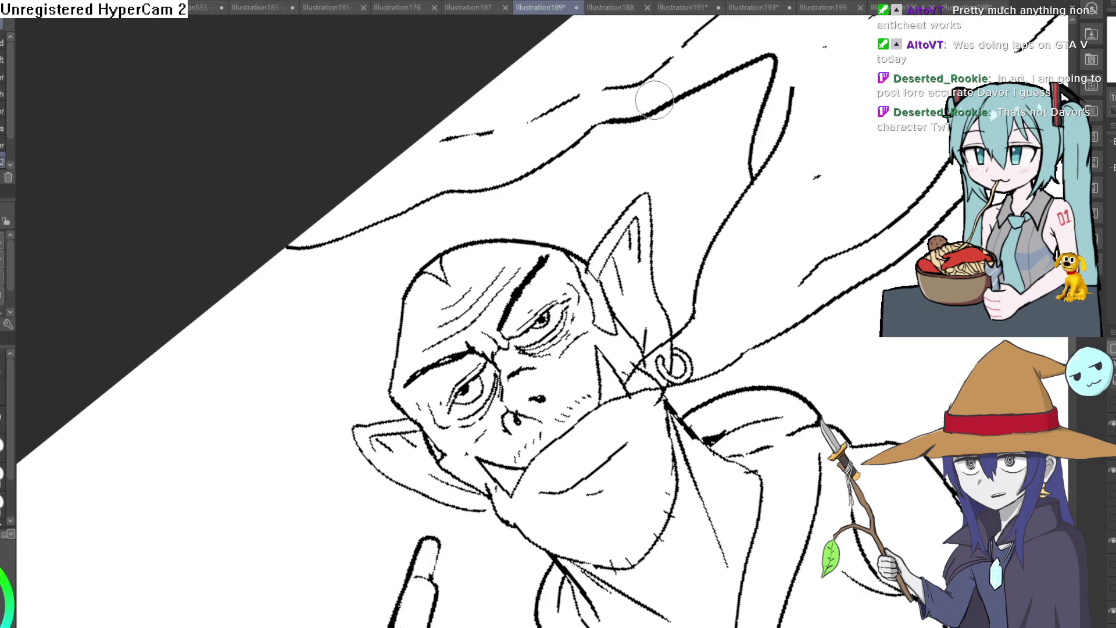
left_click_drag(793, 84, 767, 169)
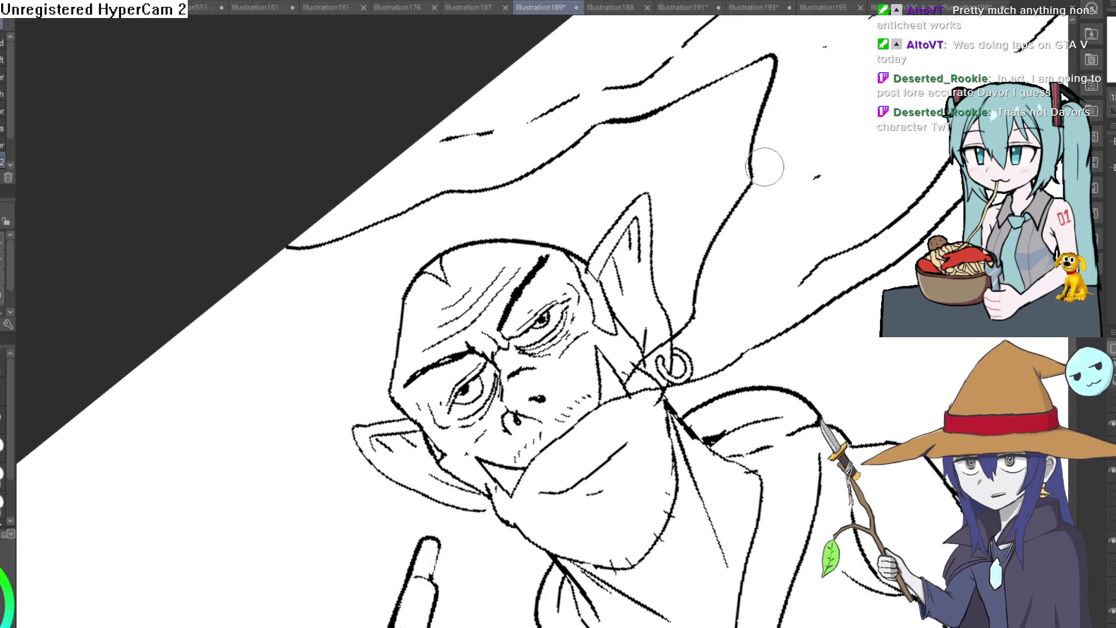
scroll(843, 70, "down", 2)
Turn on the sunglasses layer so black sunglasses show on the orc's face.
left_click_drag(824, 141, 1062, 96)
left_click(1111, 401)
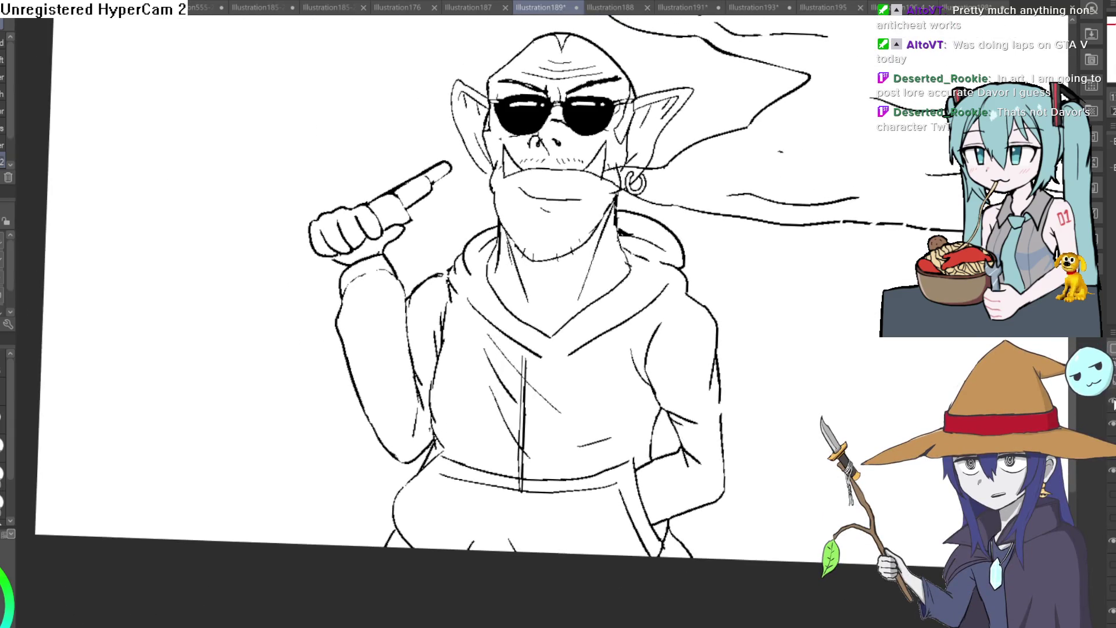
mouse_move(871, 230)
left_mouse_down()
mouse_move(846, 186)
mouse_move(819, 179)
left_mouse_up()
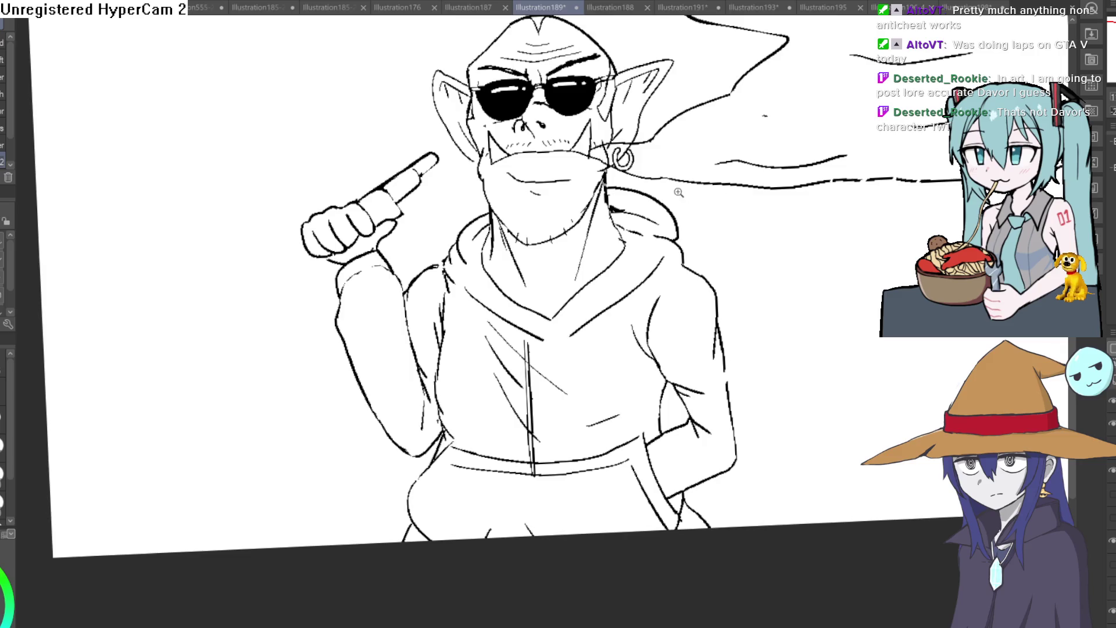
scroll(671, 191, "down", 2)
scroll(671, 223, "up", 3)
scroll(680, 235, "down", 4)
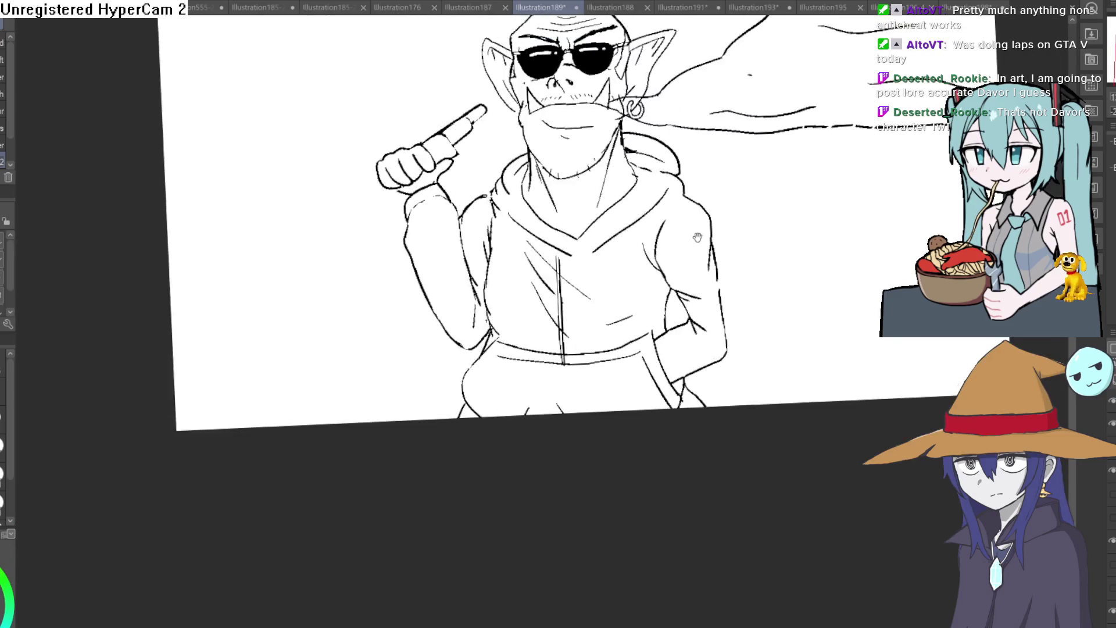
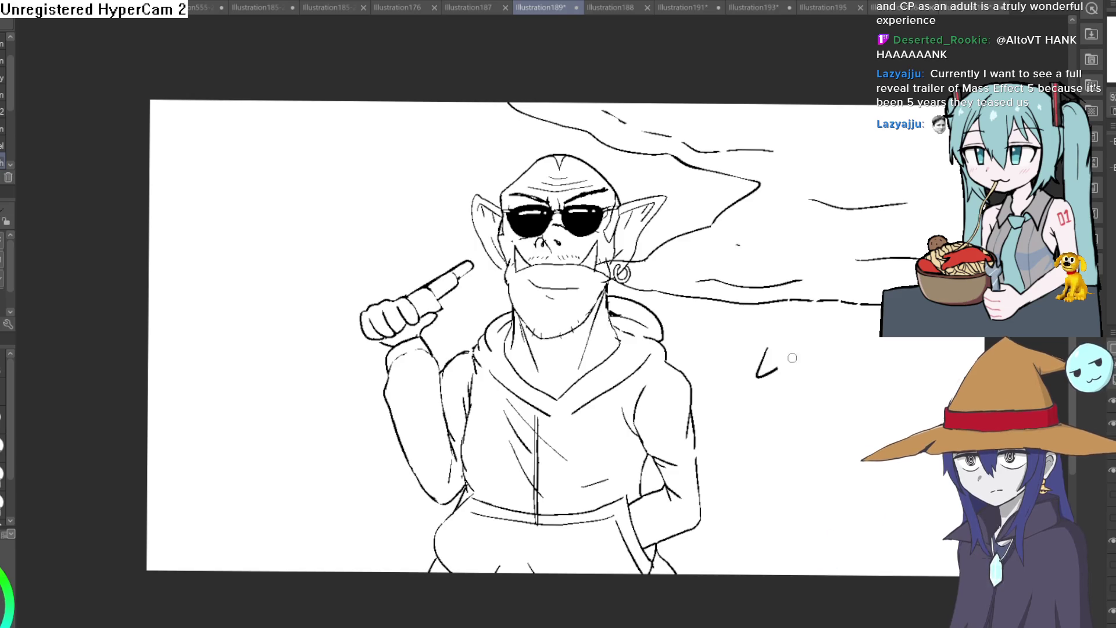
Erase the small stray mark to the right of the orc with the Eraser (E).
key("e")
mouse_move(816, 316)
left_mouse_down()
mouse_move(841, 294)
mouse_move(844, 316)
mouse_move(846, 280)
left_mouse_up()
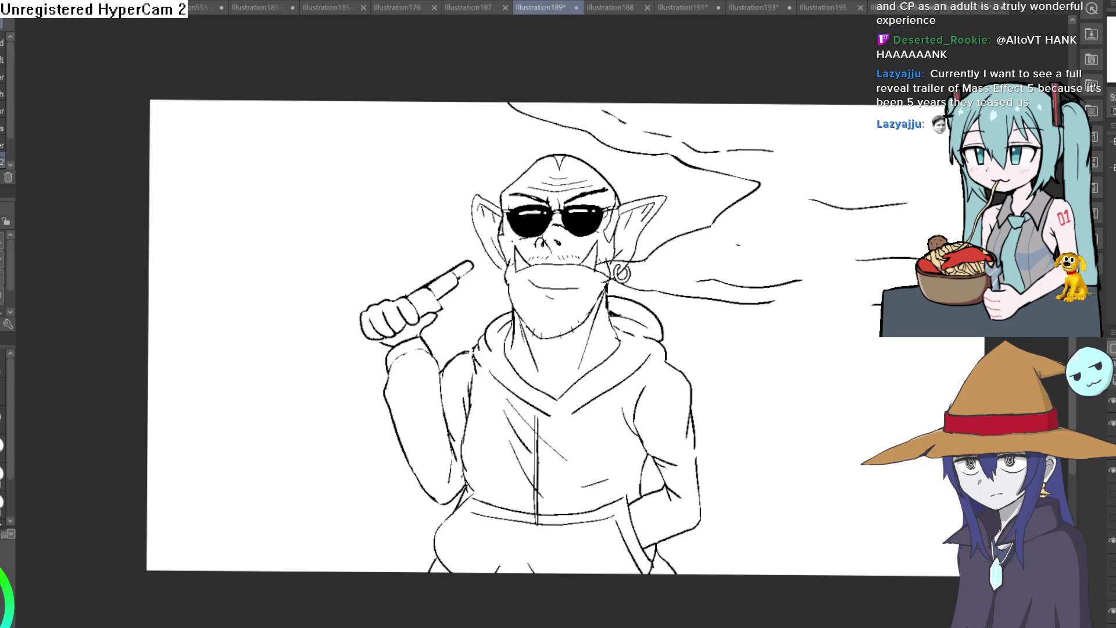
scroll(879, 349, "down", 2)
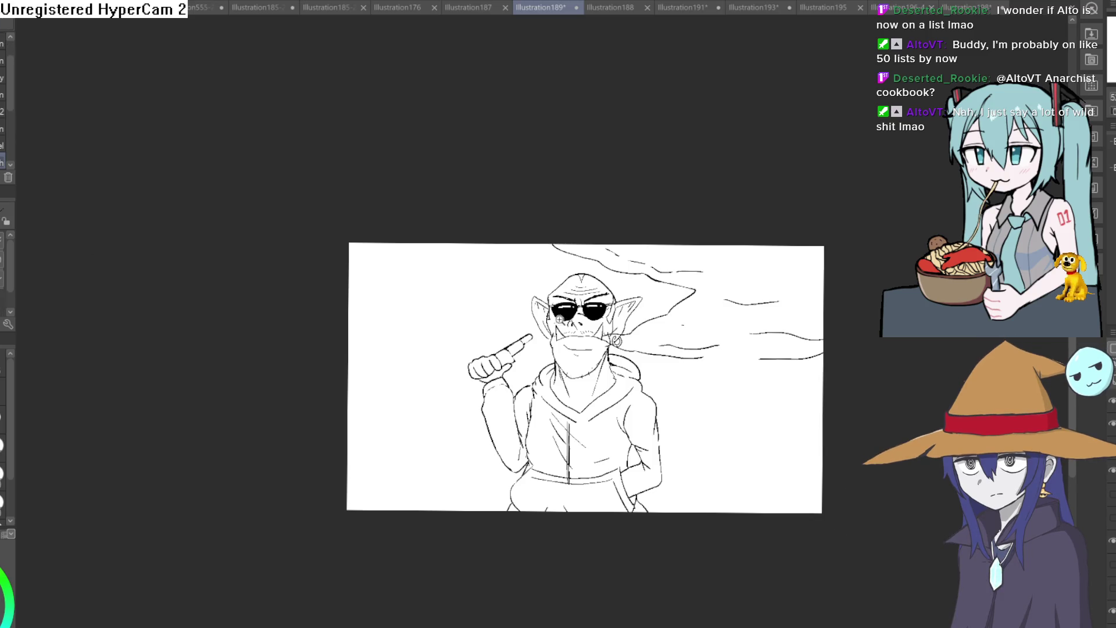
Draw a wavy wind line along the smoke trail beside the orc's face.
scroll(699, 380, "up", 5)
left_click_drag(728, 375, 583, 391)
left_click_drag(584, 296, 886, 291)
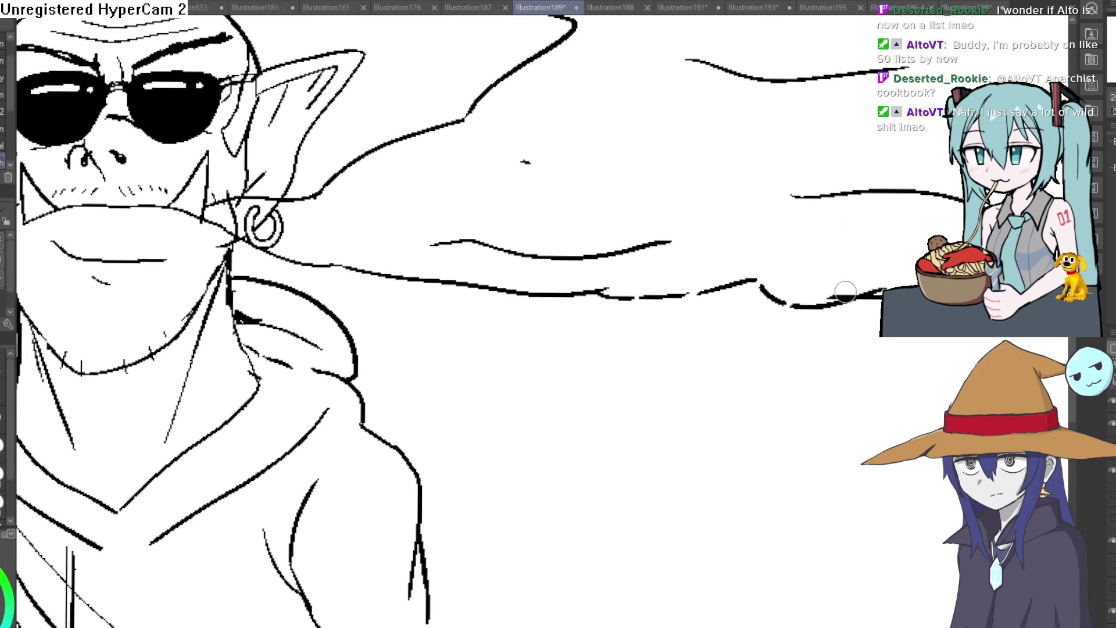
Fit the drawing to the view and toggle the sunglasses layer off and back on.
key("ctrl+0")
left_click(1112, 401)
left_click(1111, 401)
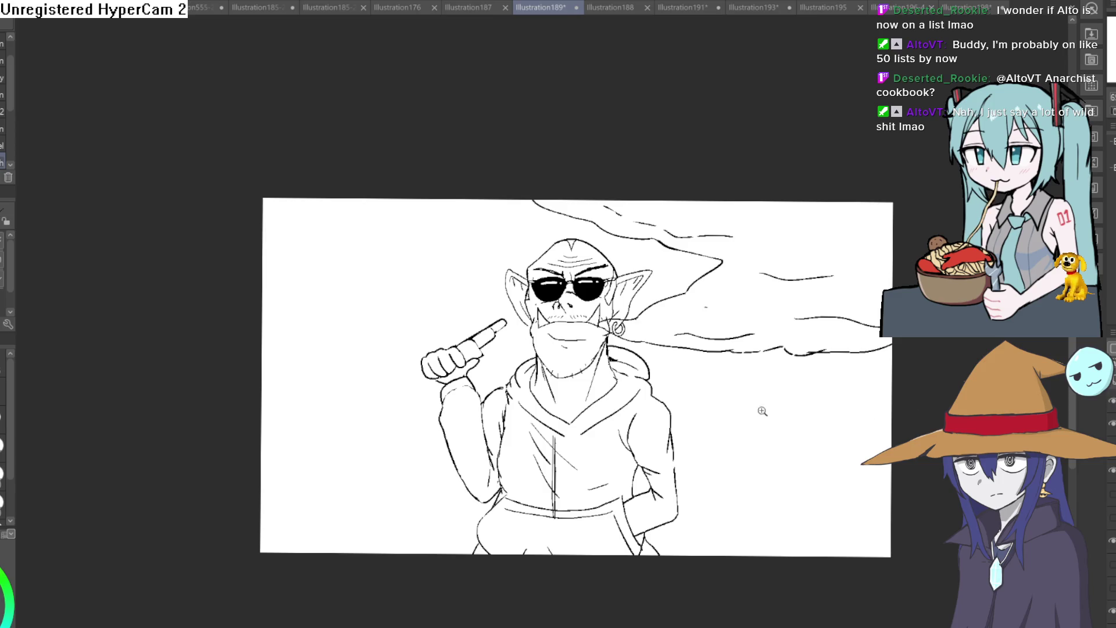
scroll(760, 411, "up", 2)
mouse_move(787, 349)
left_mouse_down()
mouse_move(792, 311)
mouse_move(740, 349)
mouse_move(772, 330)
left_mouse_up()
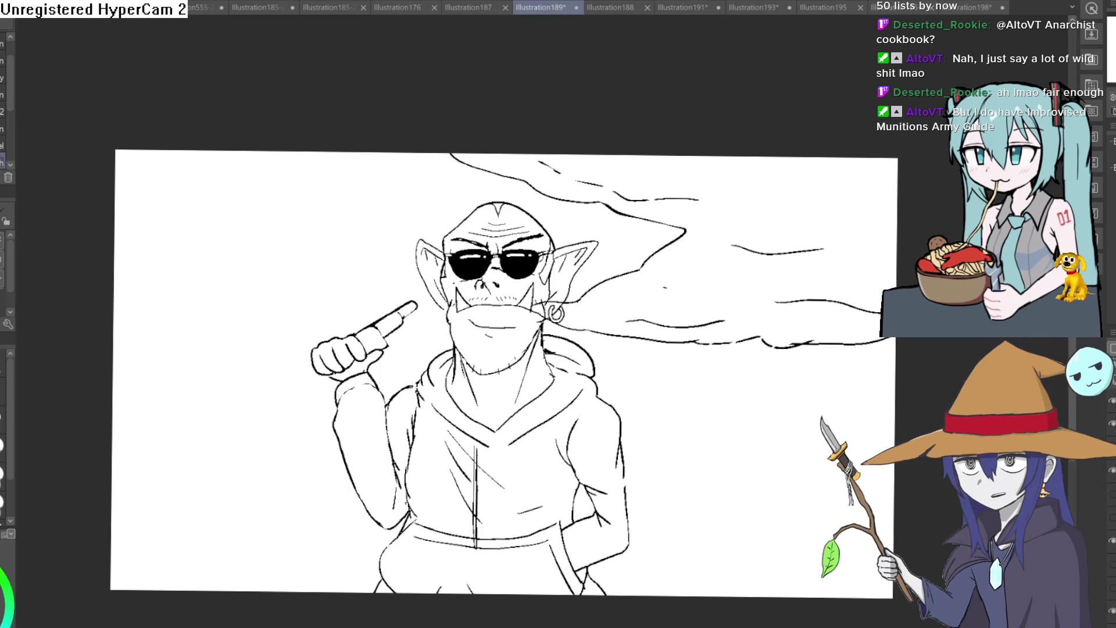
scroll(382, 331, "up", 3)
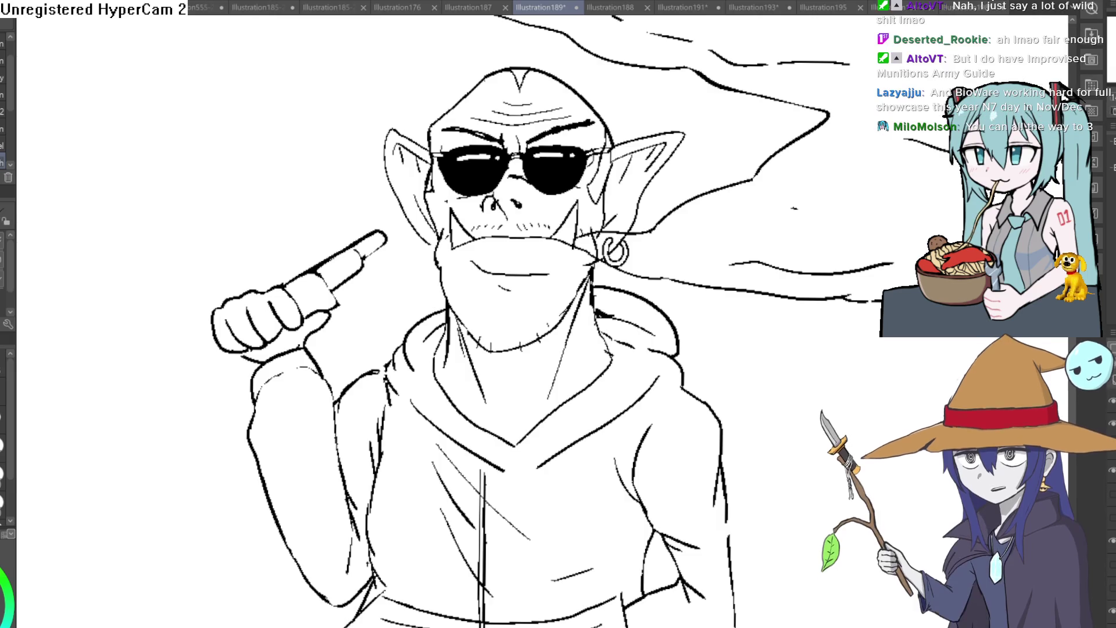
scroll(754, 252, "down", 3)
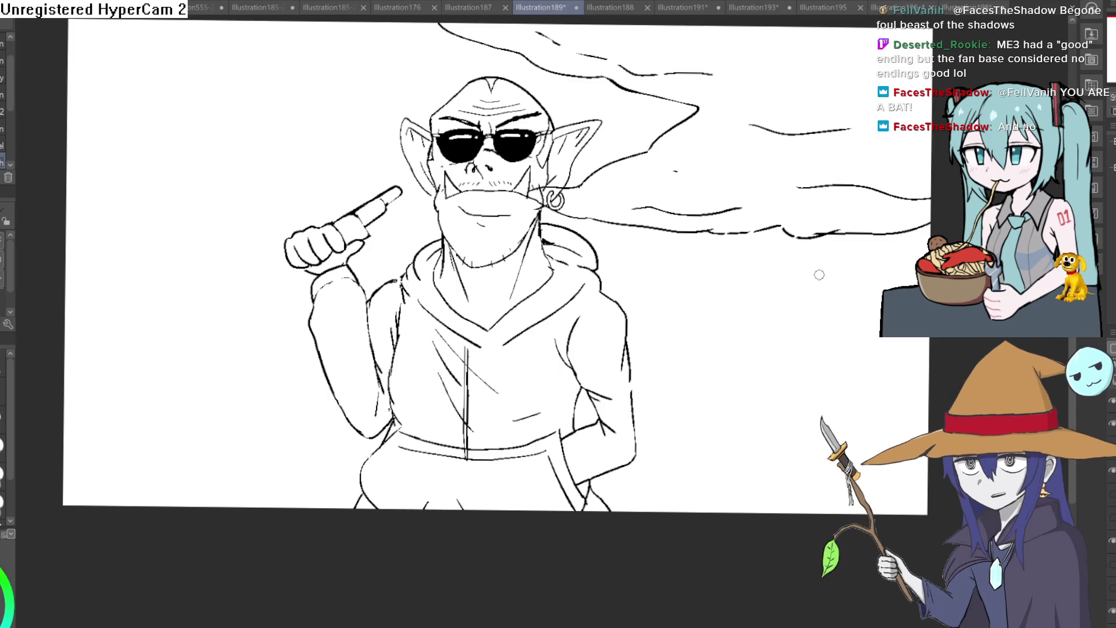
Hide the sunglasses layer to reveal the orc's squinting eyes, reframing the whole drawing.
left_click(1112, 403)
scroll(834, 357, "down", 2)
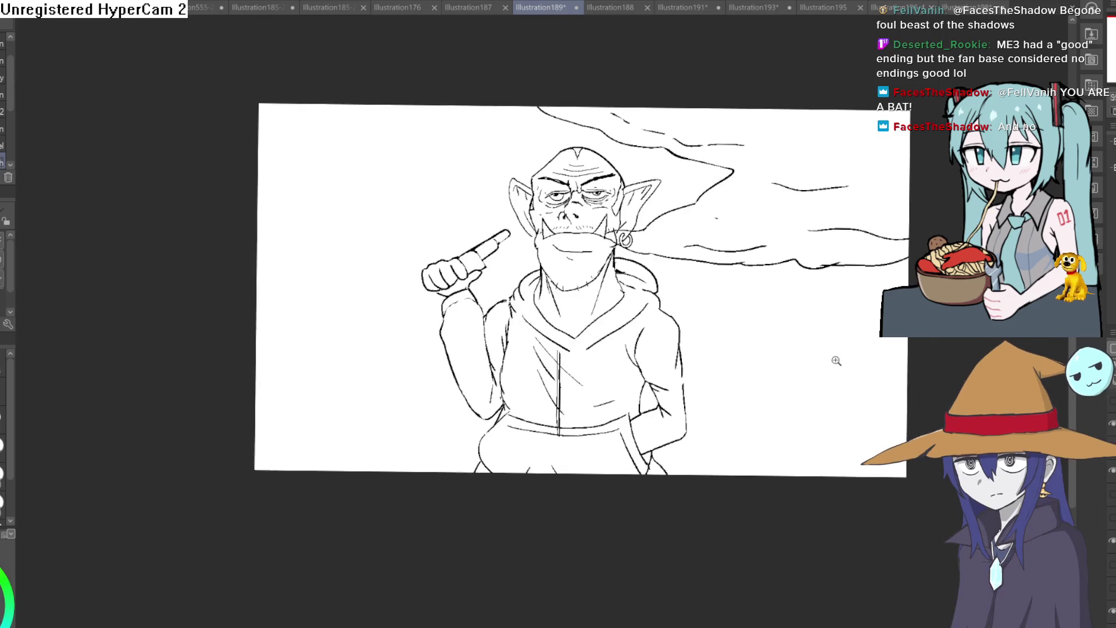
left_click_drag(834, 356, 793, 354)
Review the orc at different zoom levels, then switch to the Illustration188 warrior sketch.
scroll(575, 226, "up", 3)
scroll(575, 227, "down", 3)
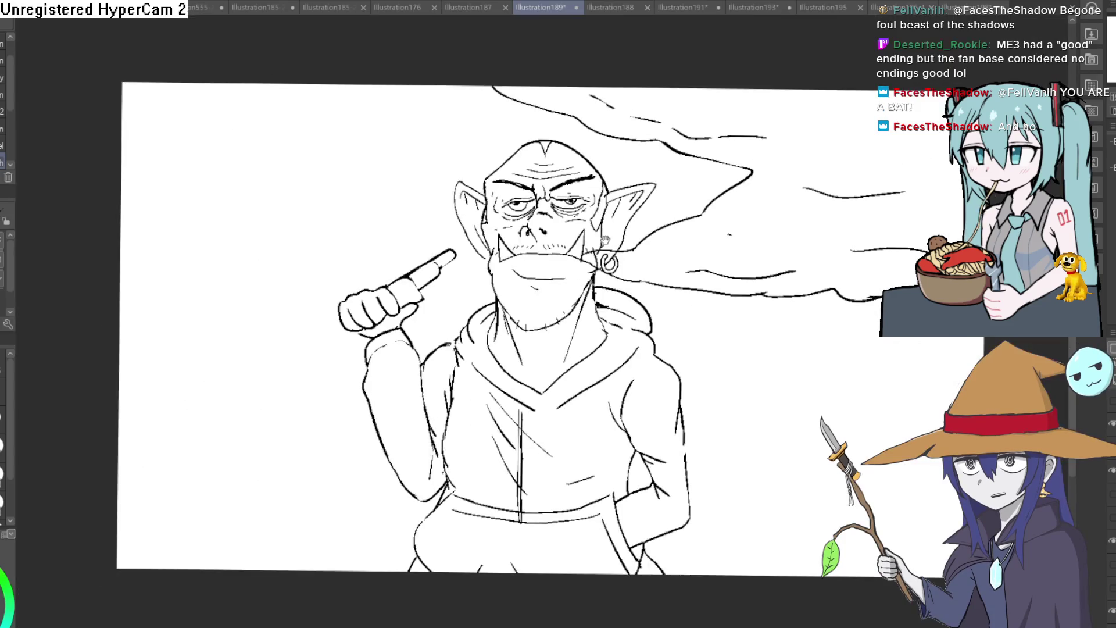
scroll(748, 187, "up", 2)
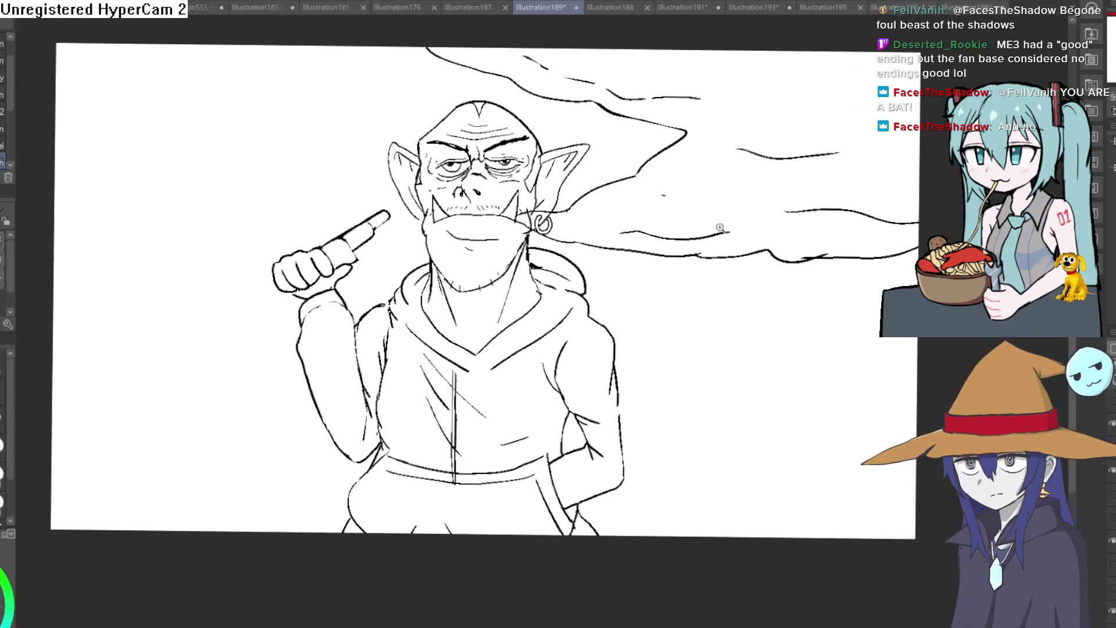
scroll(739, 209, "up", 2)
scroll(717, 271, "down", 1)
scroll(717, 271, "down", 1)
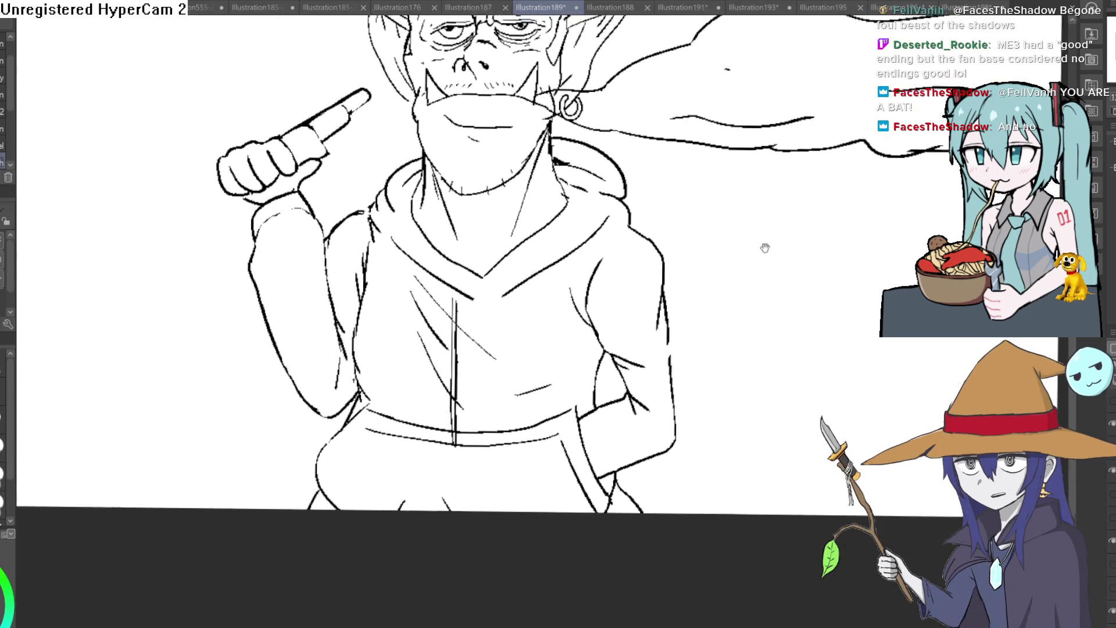
scroll(719, 388, "up", 1)
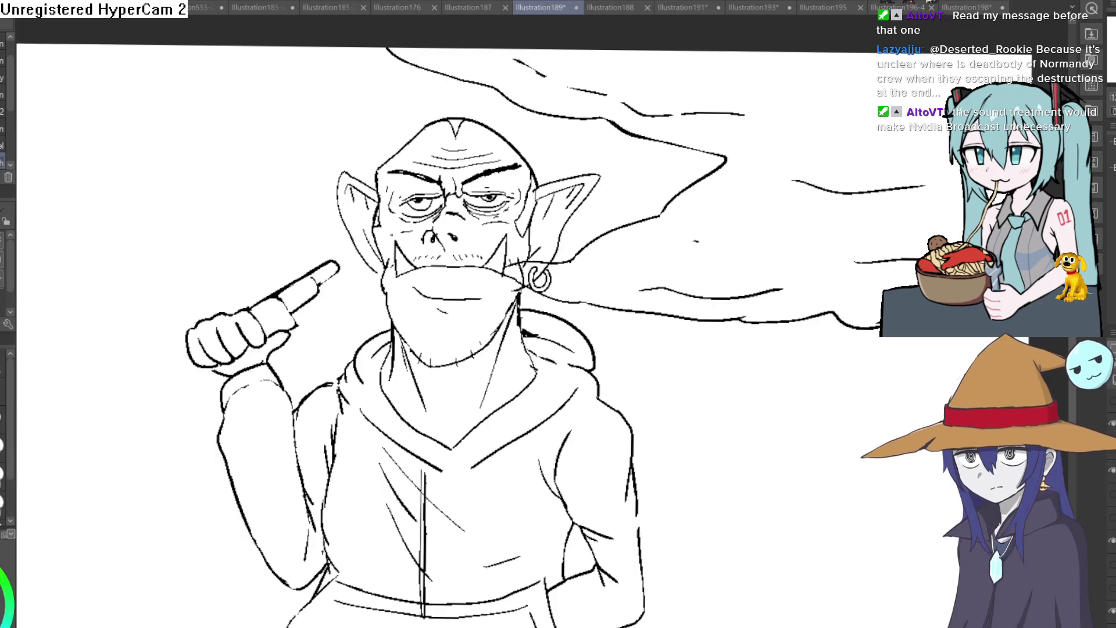
left_click(617, 6)
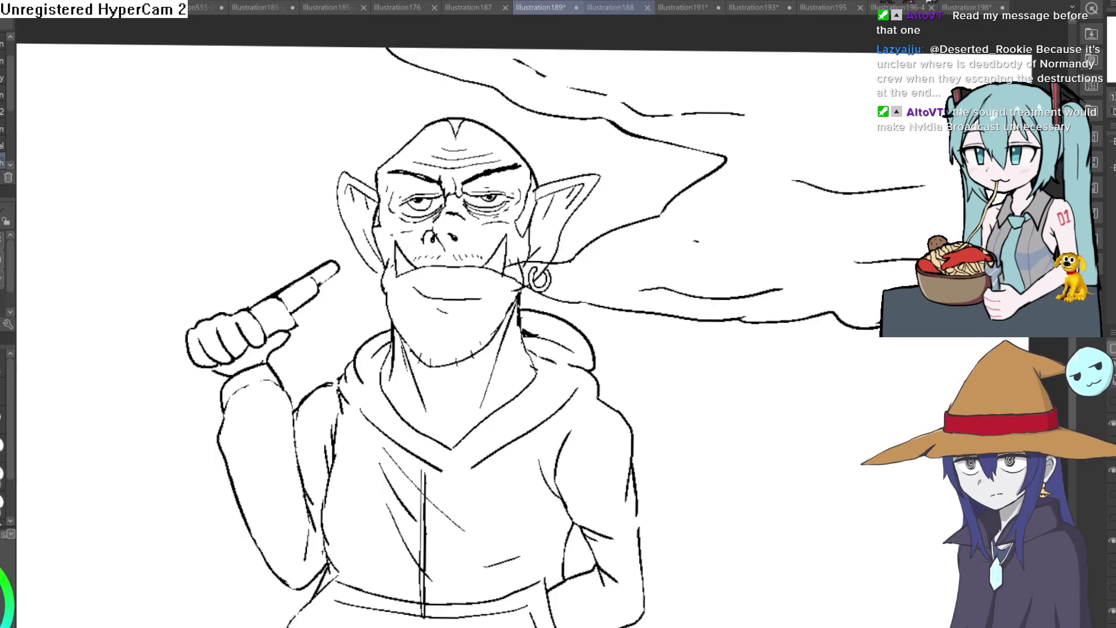
Move via Illustration191 to the Illustration193 rat band and pan so all four rats show.
left_click(711, 5)
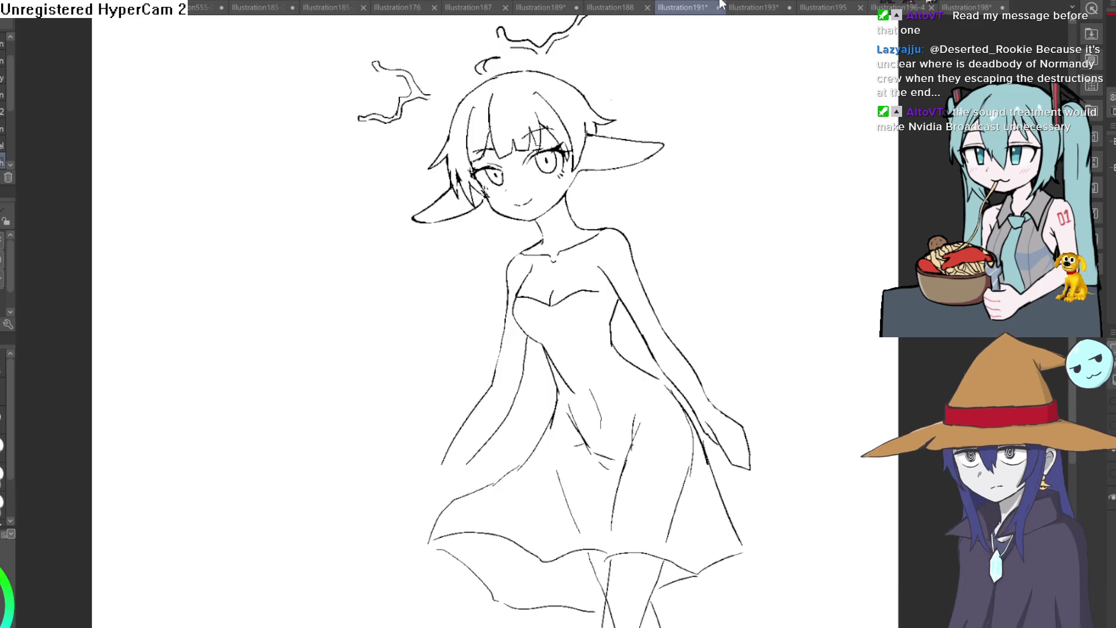
left_click(755, 7)
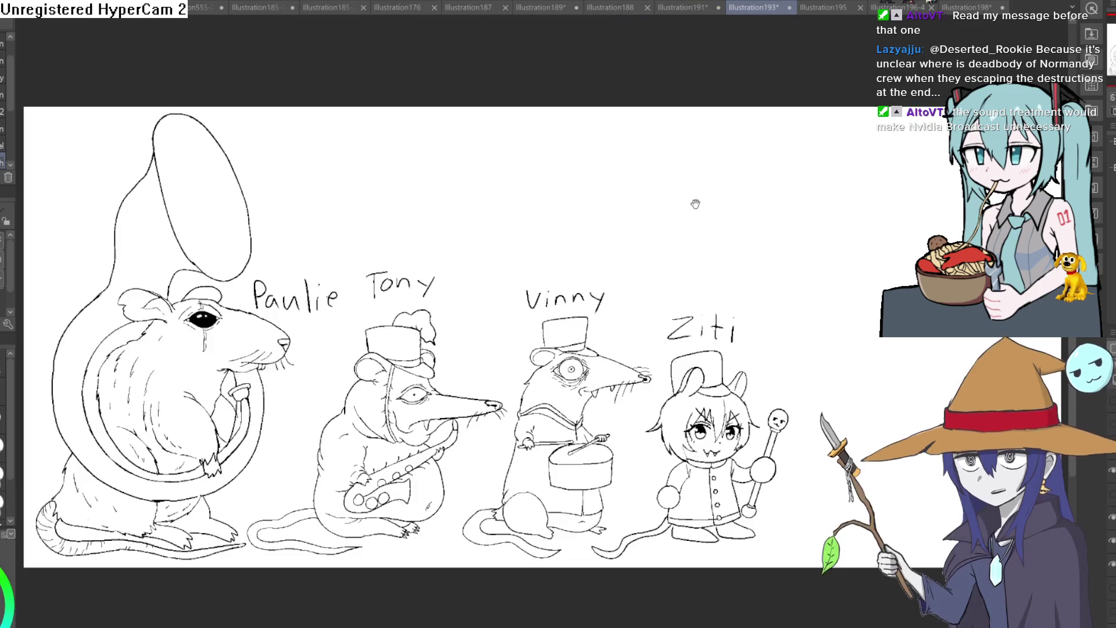
scroll(692, 204, "up", 2)
scroll(681, 165, "down", 3)
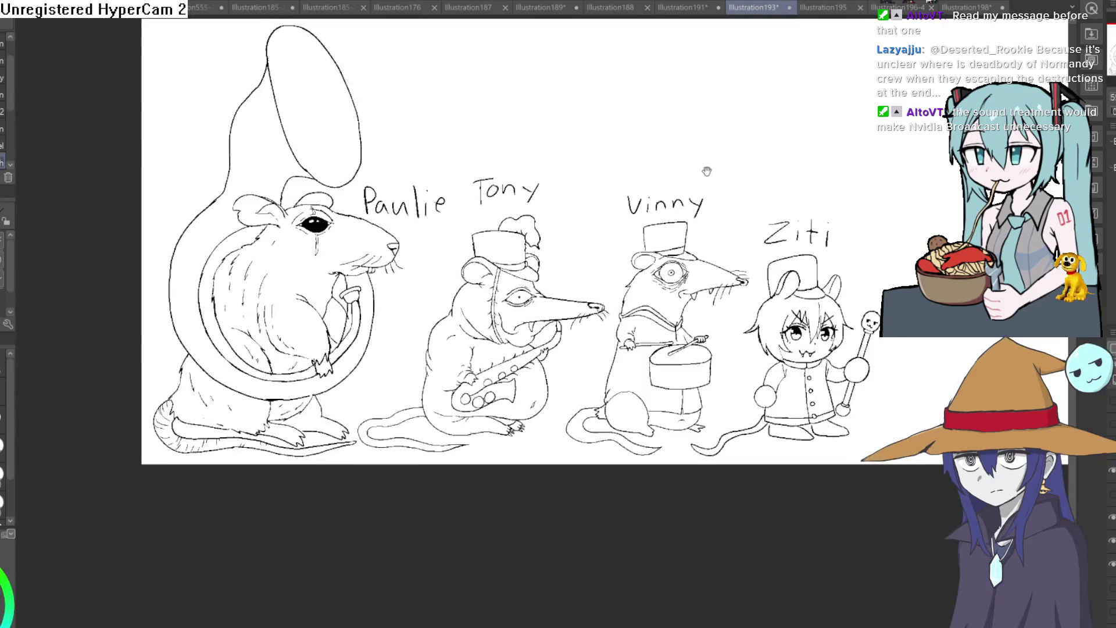
scroll(654, 192, "up", 1)
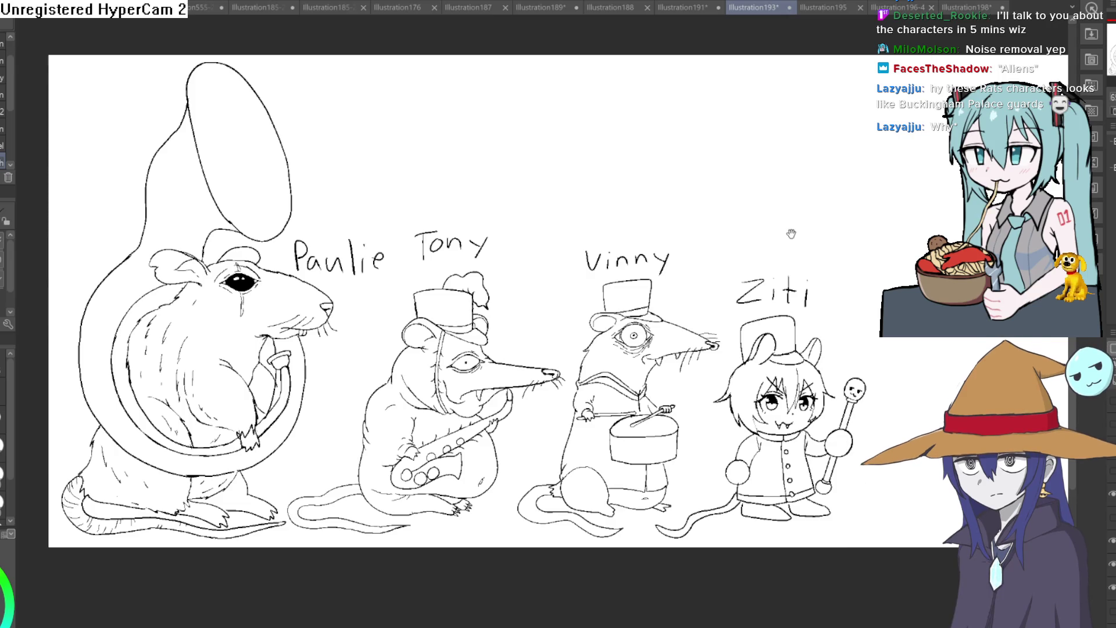
left_click_drag(888, 265, 872, 186)
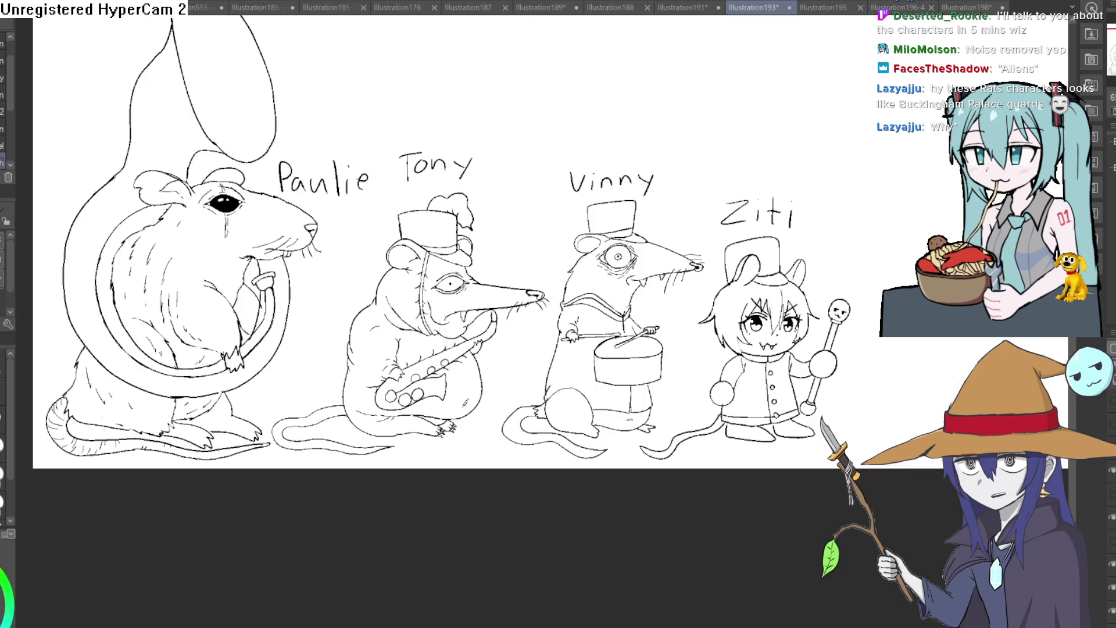
left_click(910, 13)
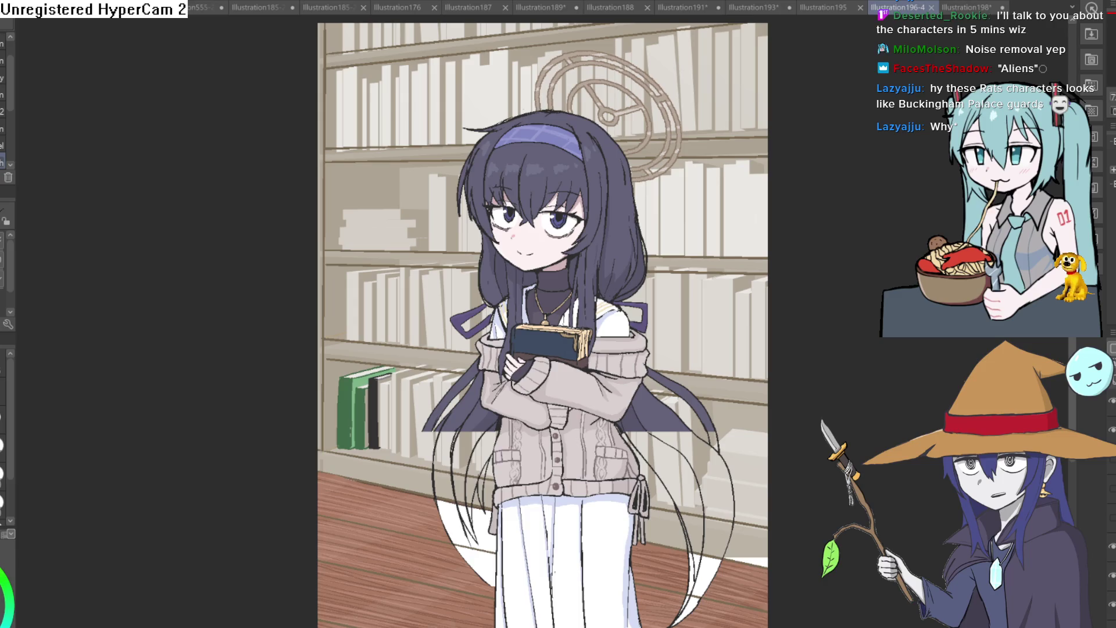
scroll(852, 159, "down", 2)
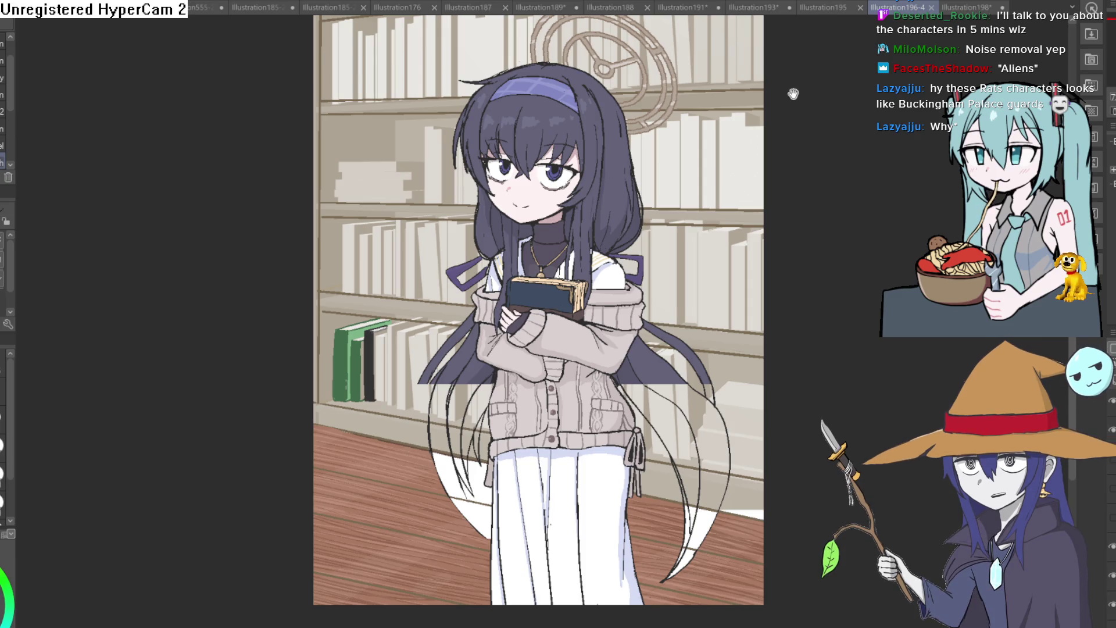
scroll(779, 236, "up", 5)
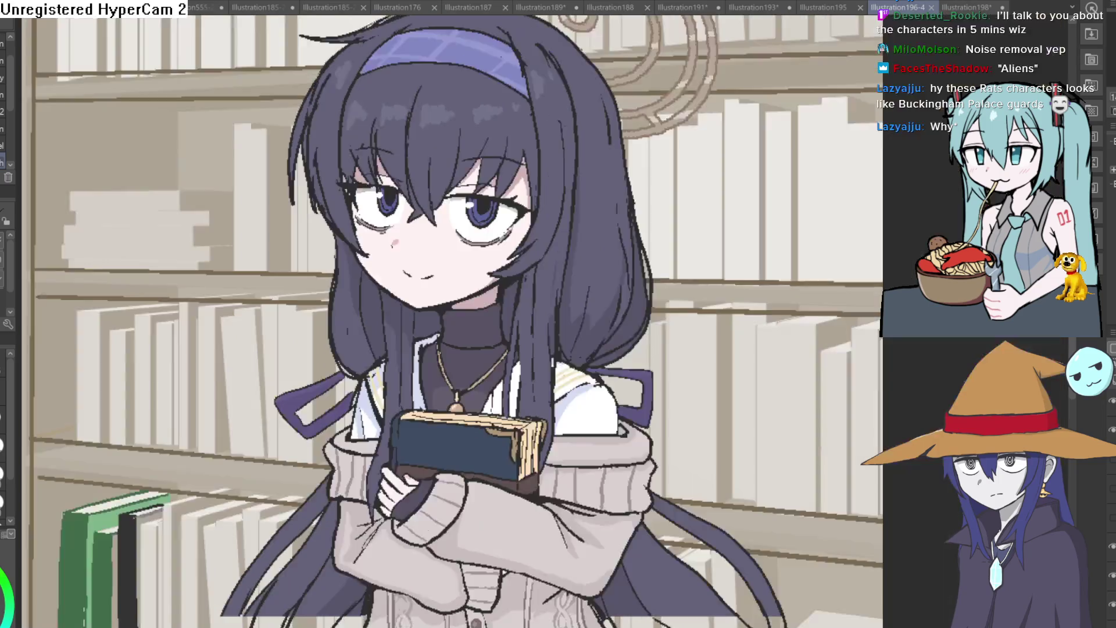
left_click(828, 7)
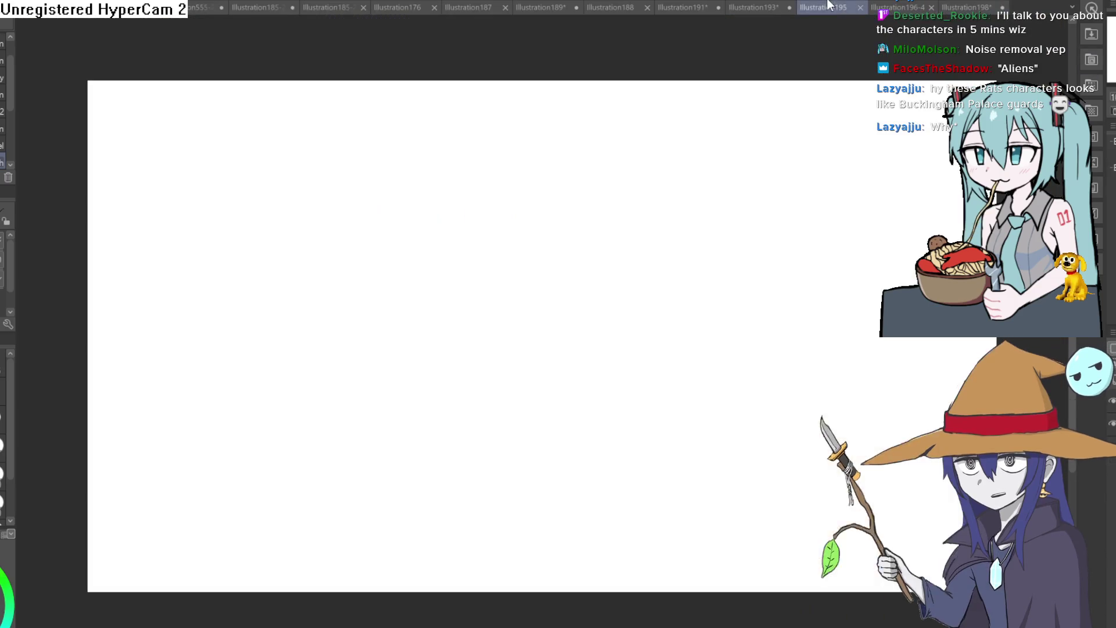
left_click(762, 7)
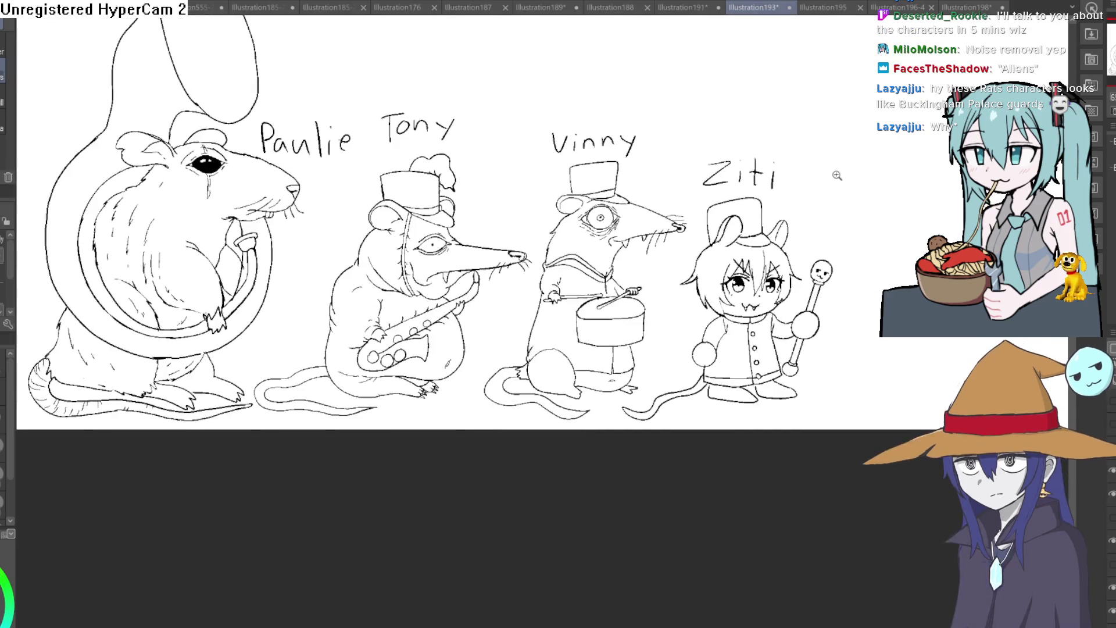
Fill Vinny's head, neck, snout and the white streak under his eye brown.
scroll(688, 504, "up", 5)
left_click(492, 190)
left_click(497, 145)
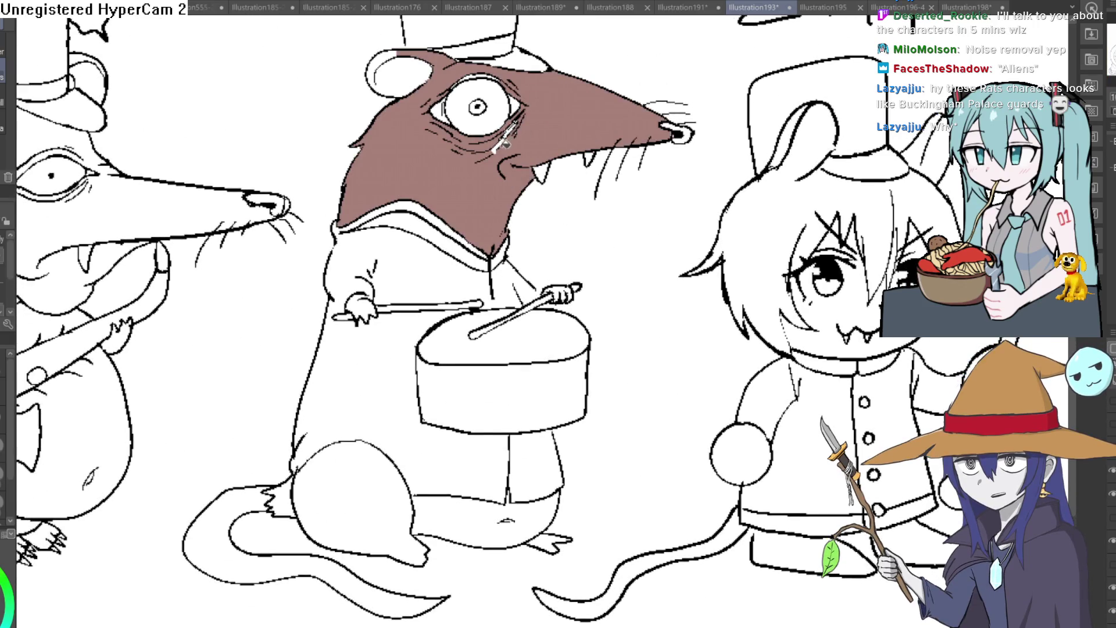
scroll(500, 145, "up", 3)
left_click(499, 148)
left_click(523, 116)
left_click(535, 102)
Fill Vinny's ear rim, round lower body and the adjacent area brown.
key("p")
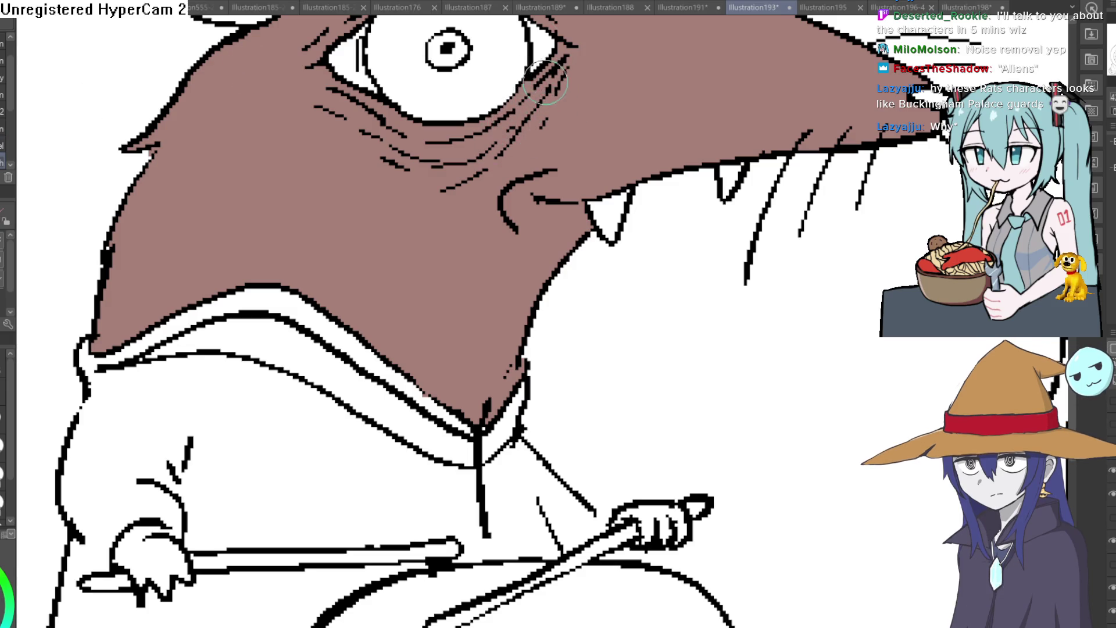
key("ctrl+minus")
key("g")
left_click(357, 122)
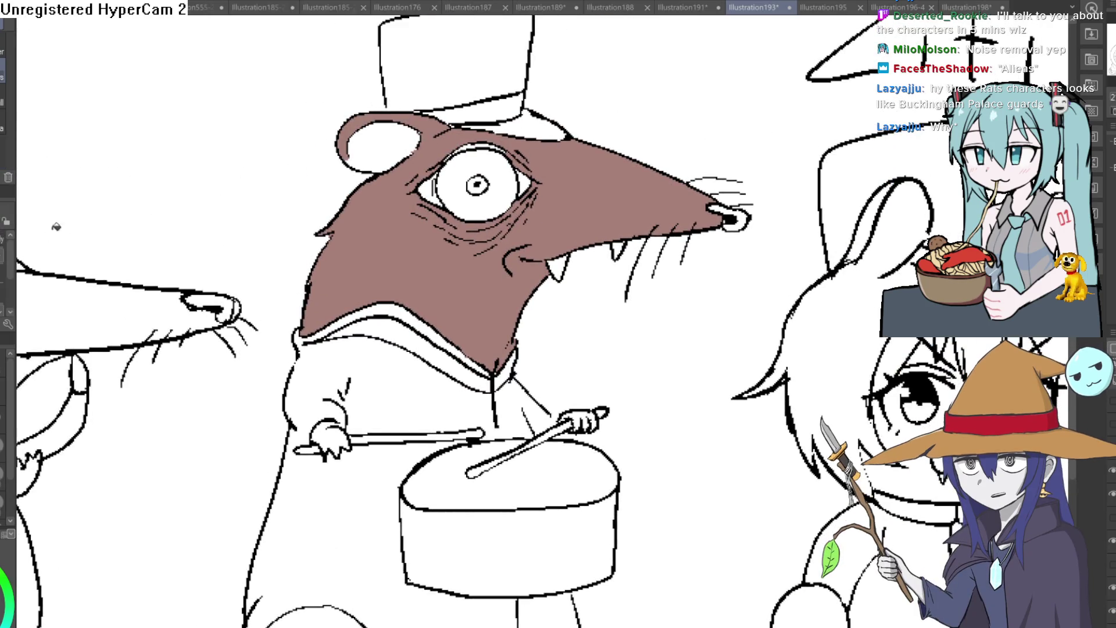
scroll(308, 225, "down", 3)
scroll(499, 352, "up", 4)
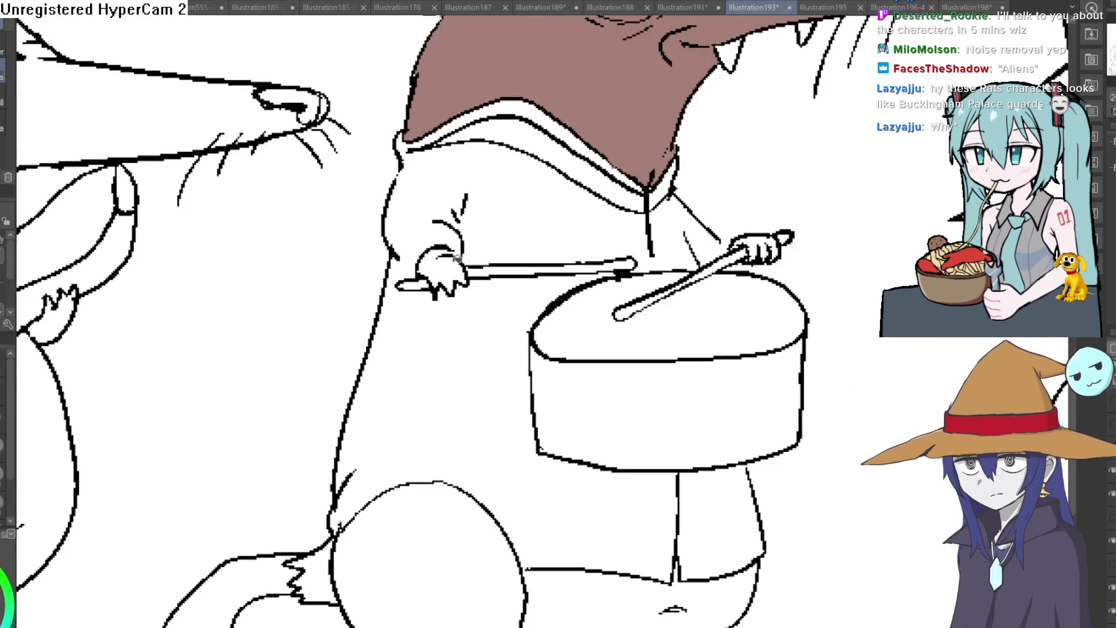
left_click(430, 558)
left_click(612, 575)
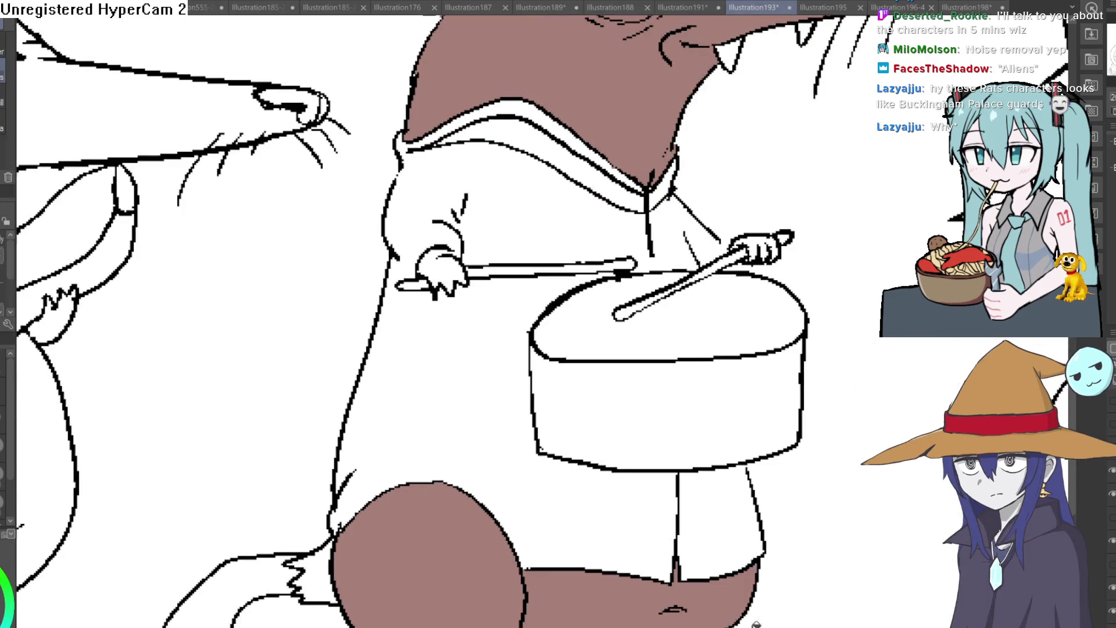
Fill the gap at the belly's edge and both drumstick-holding paws brown.
scroll(542, 570, "down", 3)
left_click(335, 376)
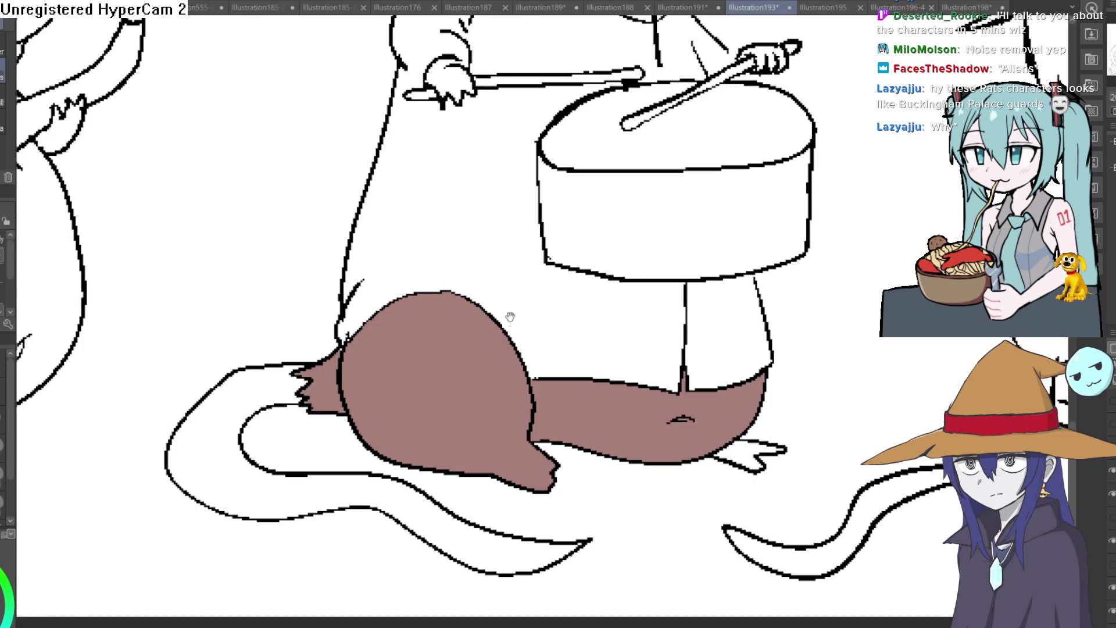
scroll(508, 317, "up", 3)
left_click(414, 304)
left_click(719, 285)
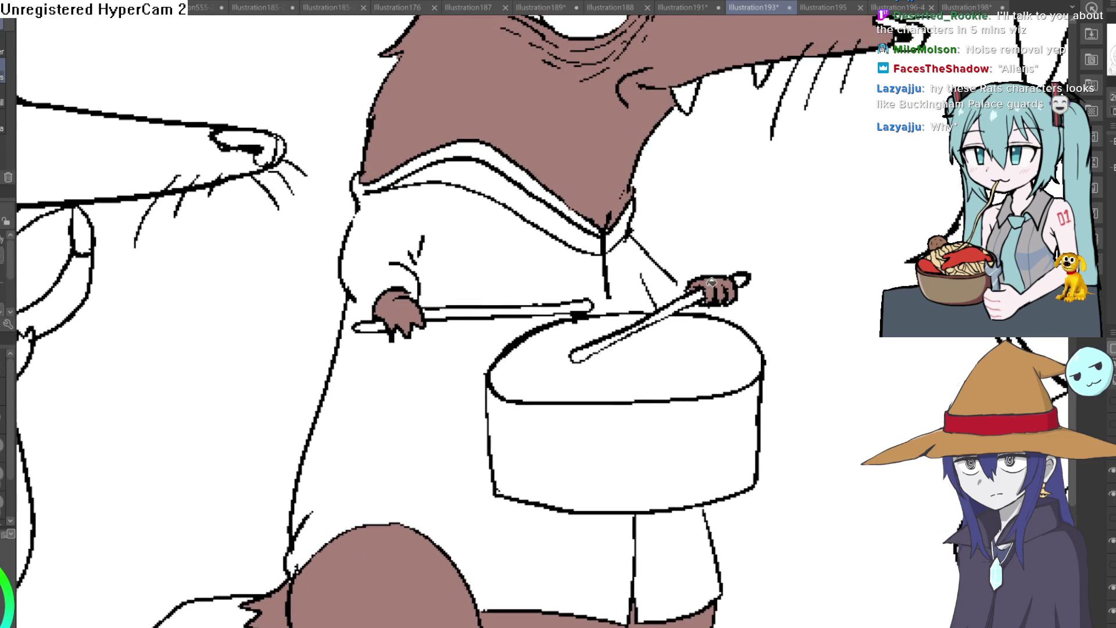
scroll(762, 272, "down", 3)
scroll(711, 260, "up", 3)
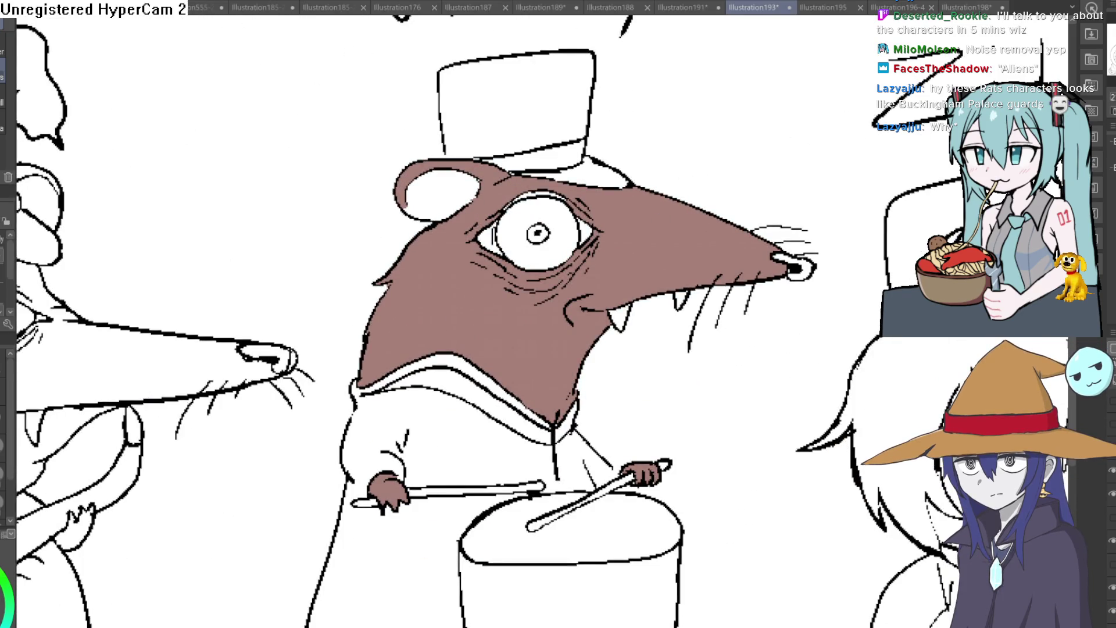
scroll(588, 241, "up", 3)
Fill the inner and outer corners of Vinny's eye pink.
left_click(584, 208)
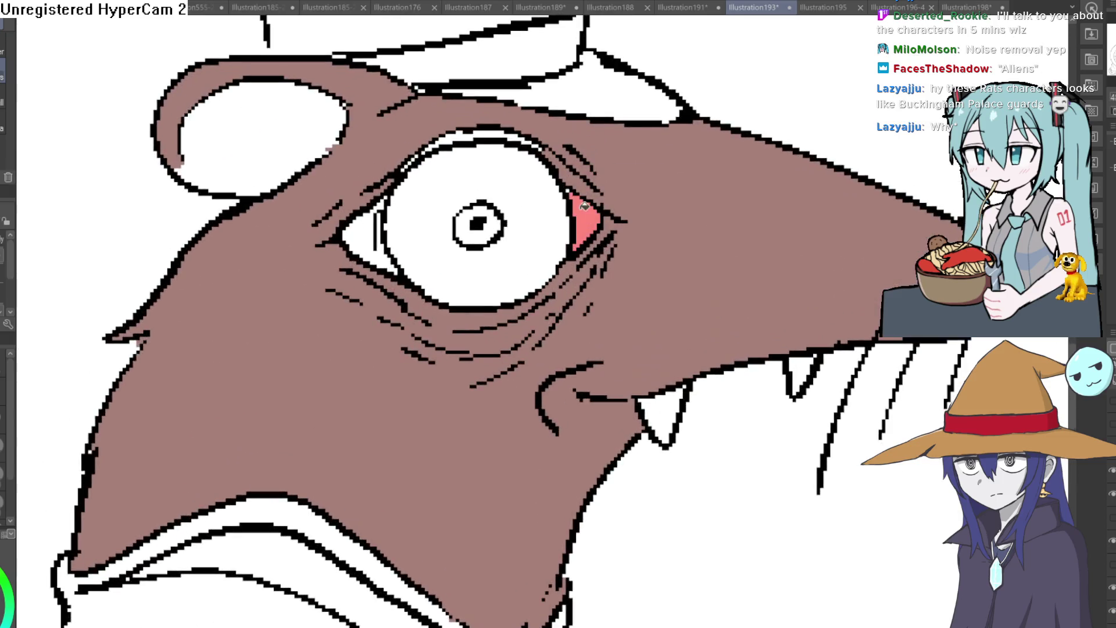
left_click(365, 228)
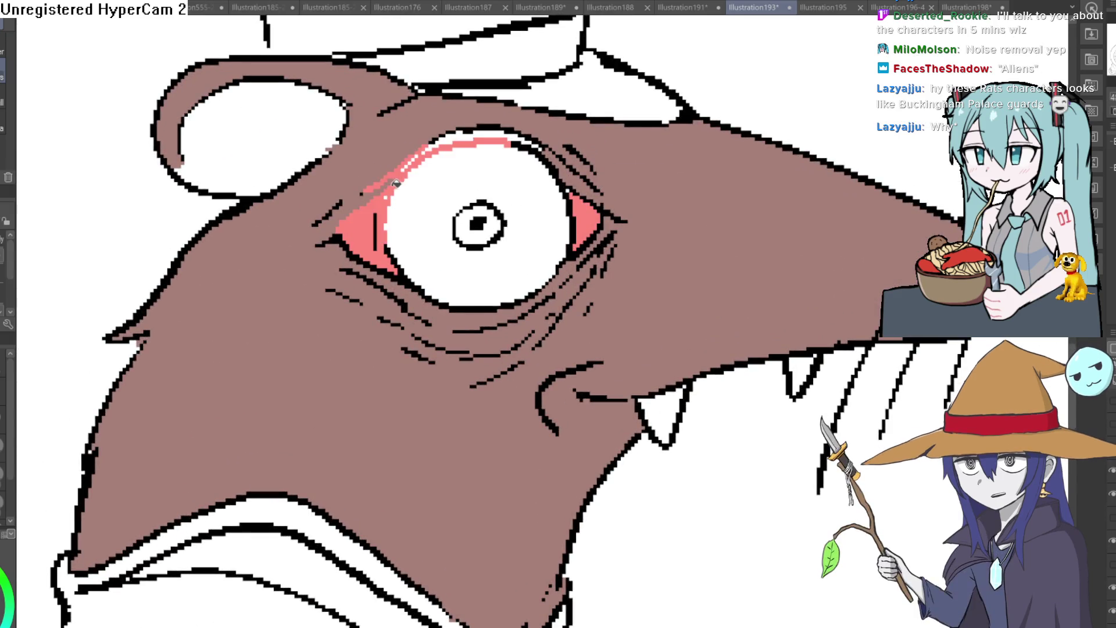
scroll(500, 268, "down", 4)
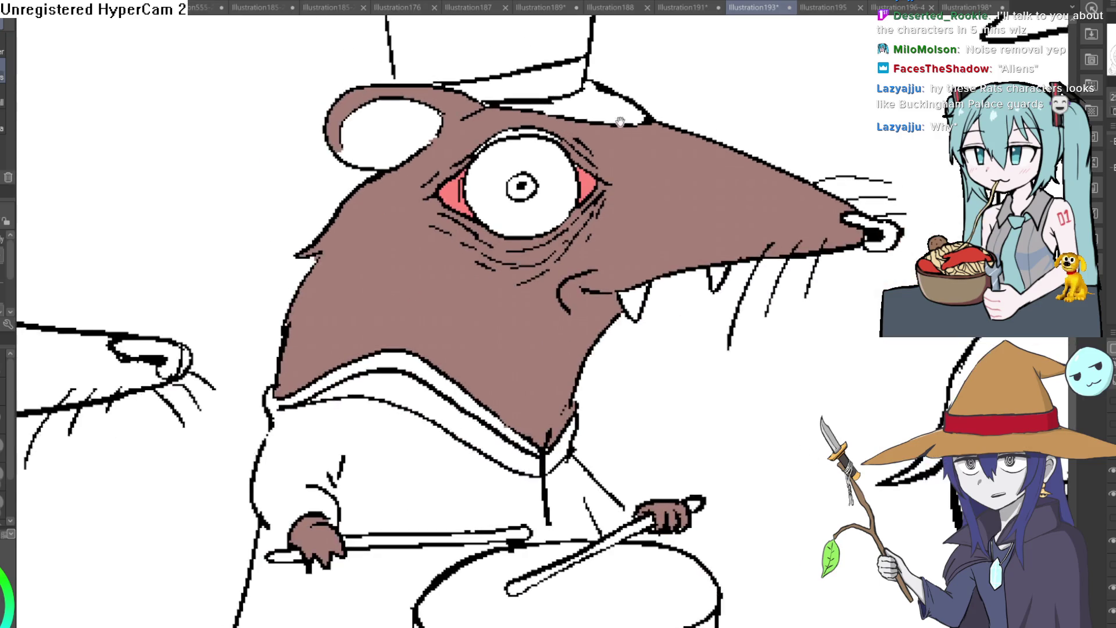
scroll(514, 169, "up", 2)
scroll(514, 169, "up", 2)
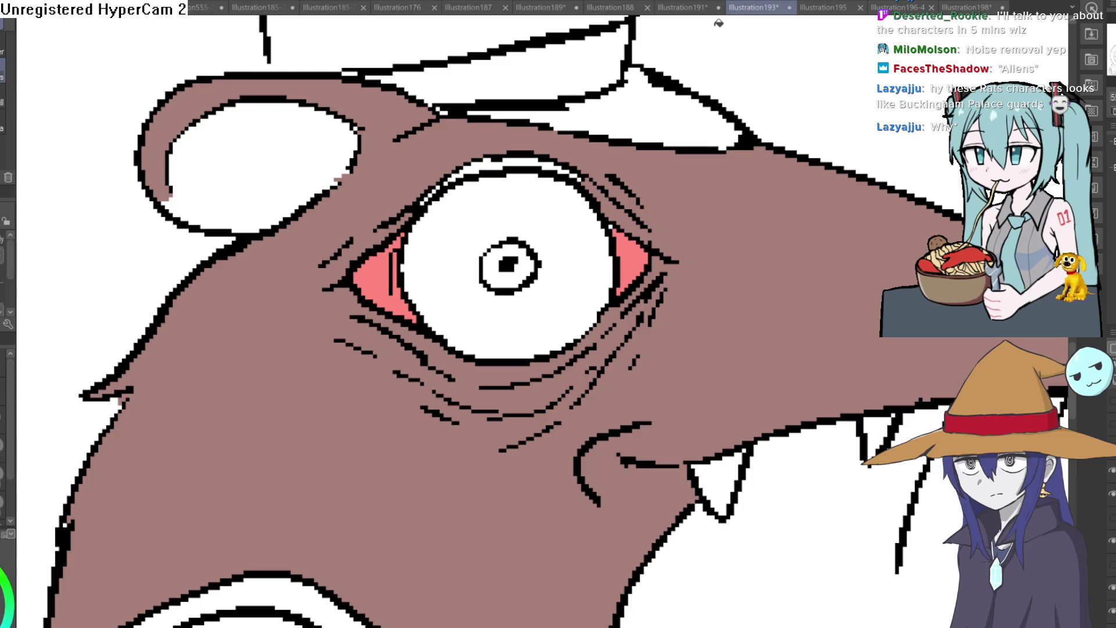
Sample the head's brown and fill the white inner ear with it.
left_click(413, 142, "alt")
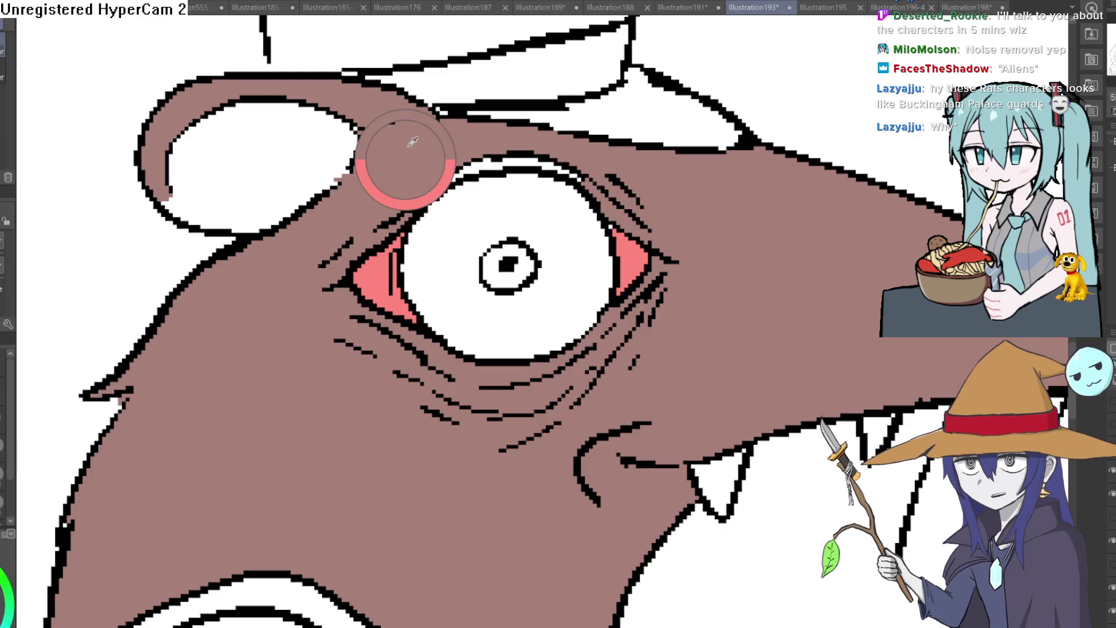
key("g")
left_click(298, 161)
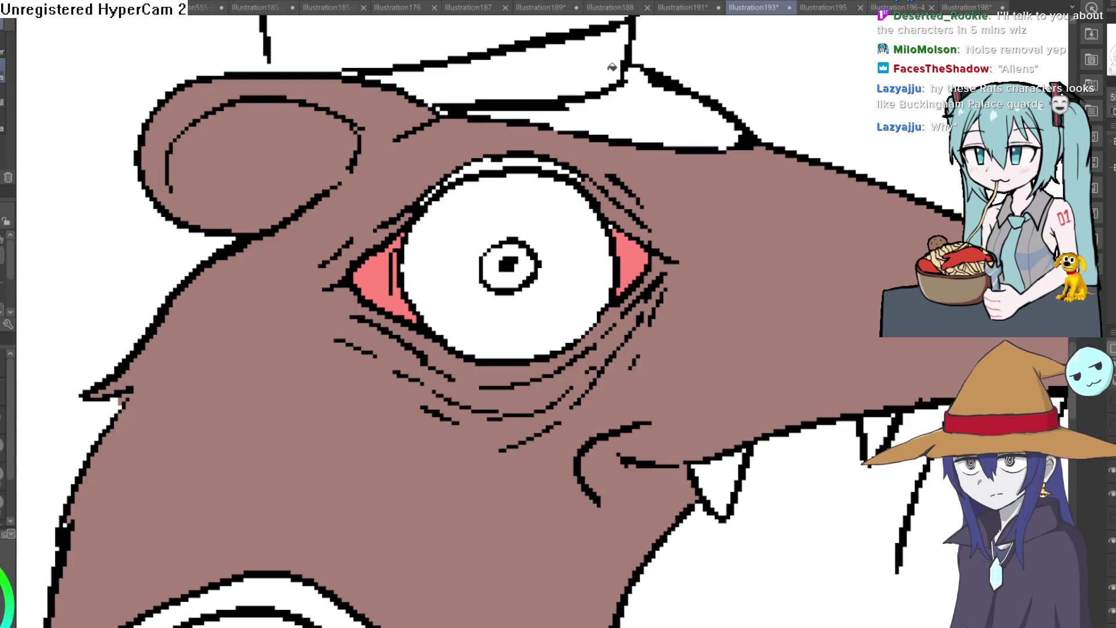
scroll(841, 113, "down", 6)
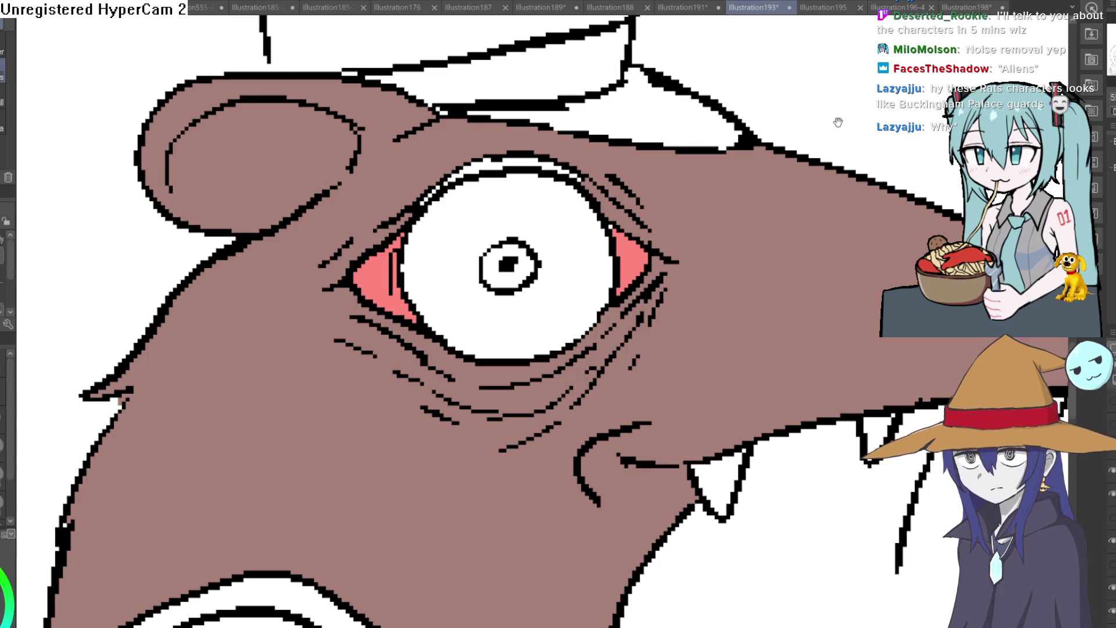
Close the white gaps in Vinny's upper eye outline by painting them black.
left_click_drag(835, 187, 708, 142)
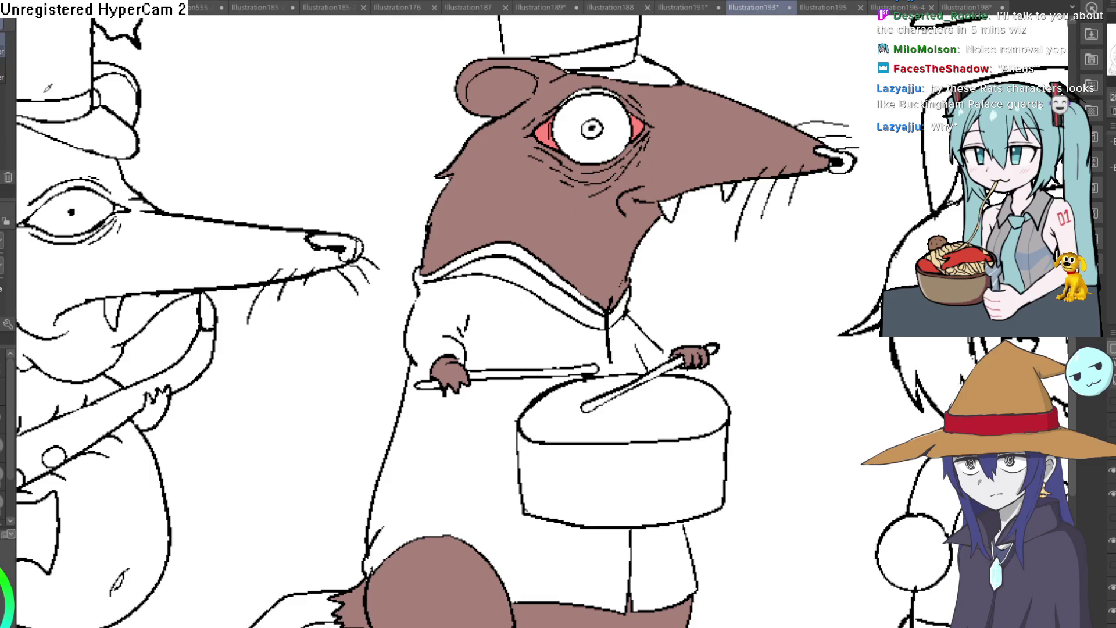
scroll(639, 114, "up", 5)
left_click_drag(626, 100, 607, 263)
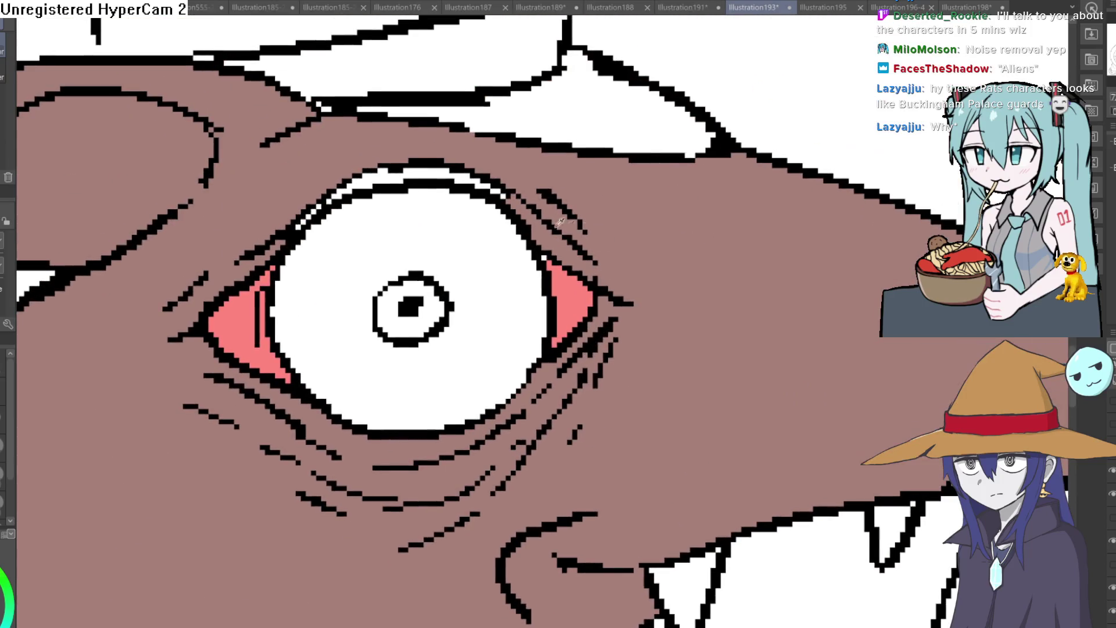
left_click(331, 195)
key("ctrl+z")
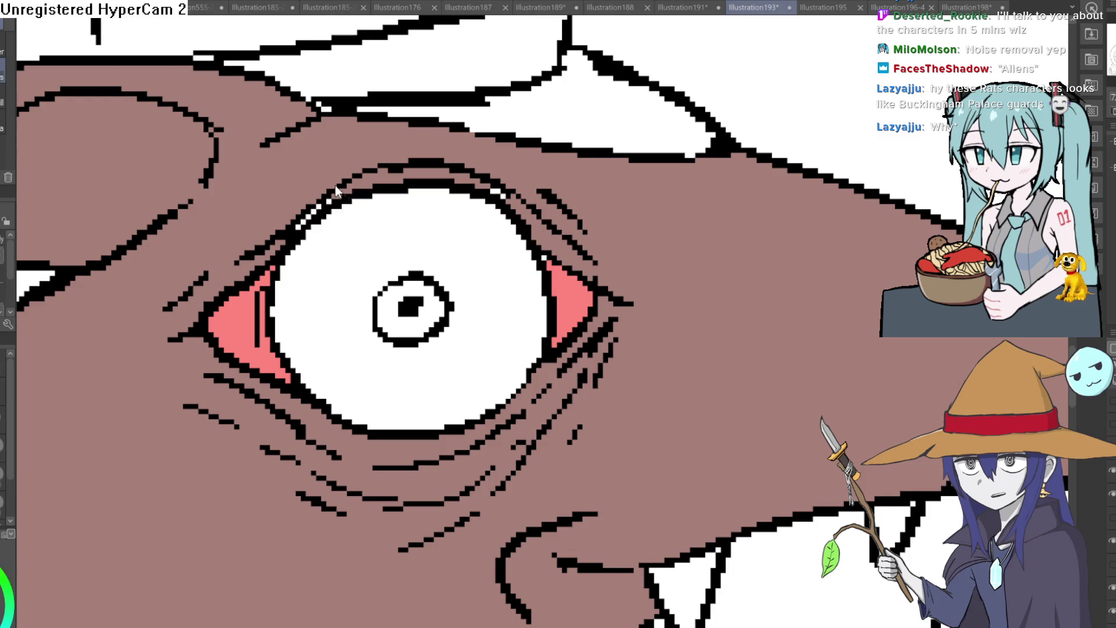
left_click(321, 204)
key("ctrl+z")
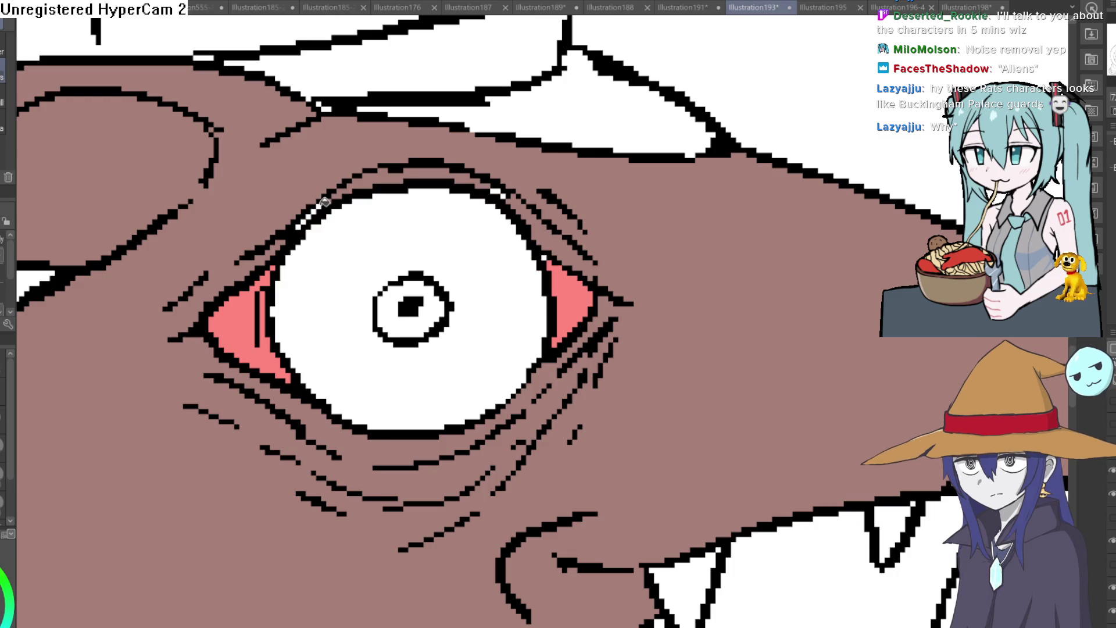
scroll(320, 203, "up", 4)
left_click_drag(331, 226, 265, 293)
key("h")
left_click_drag(583, 182, 459, 154)
Fill Vinny's nose tip dark grey and his head a darker brown.
scroll(459, 154, "down", 5)
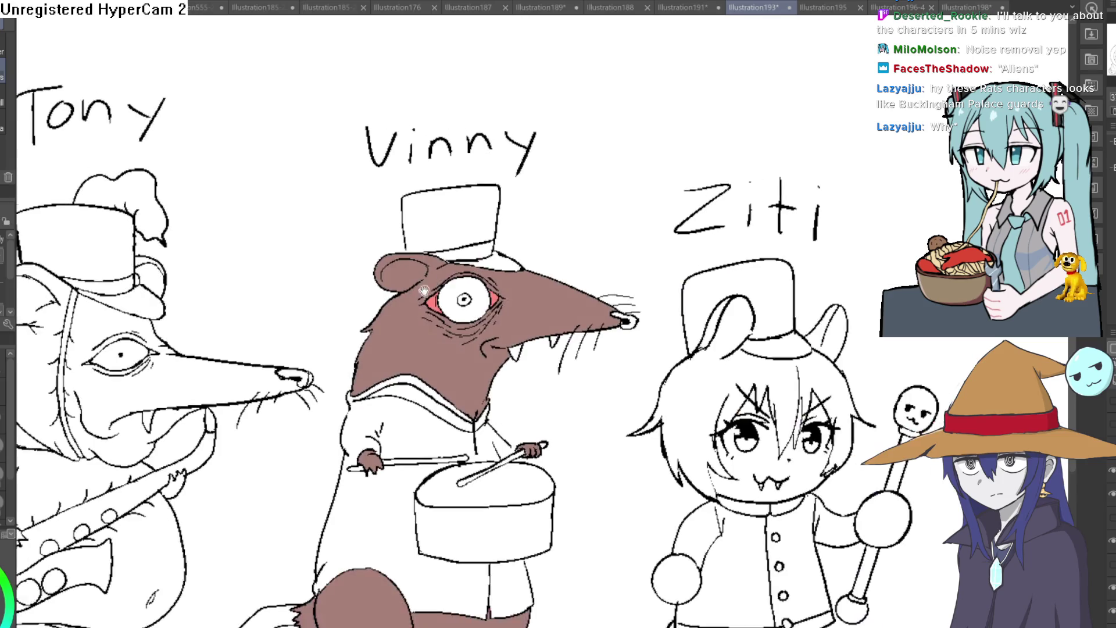
left_click_drag(423, 290, 393, 194)
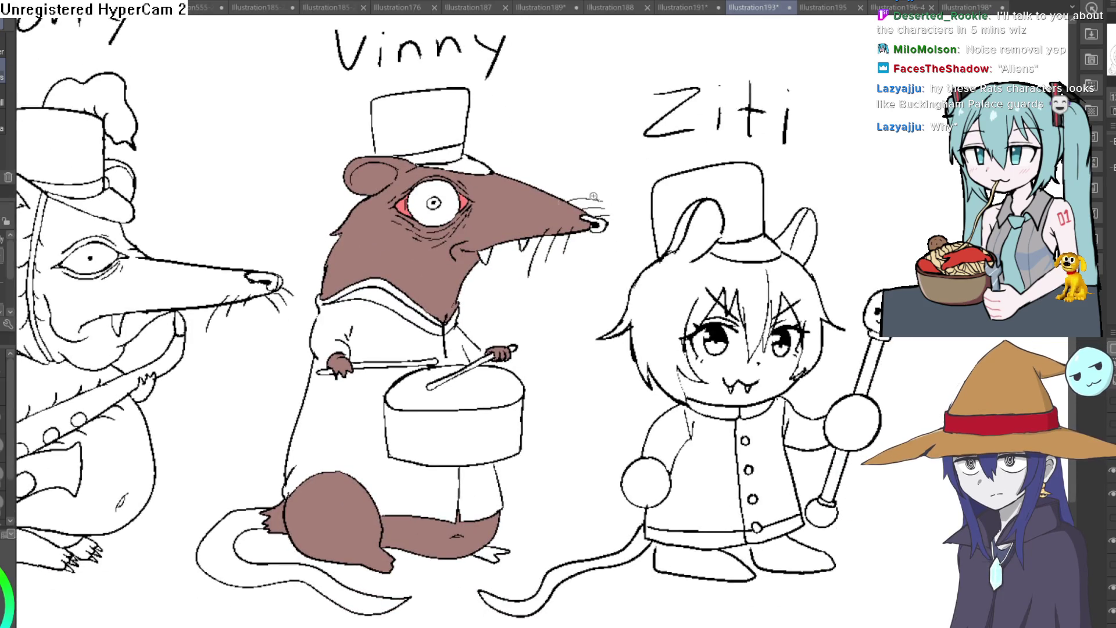
scroll(594, 196, "up", 5)
left_click(491, 273)
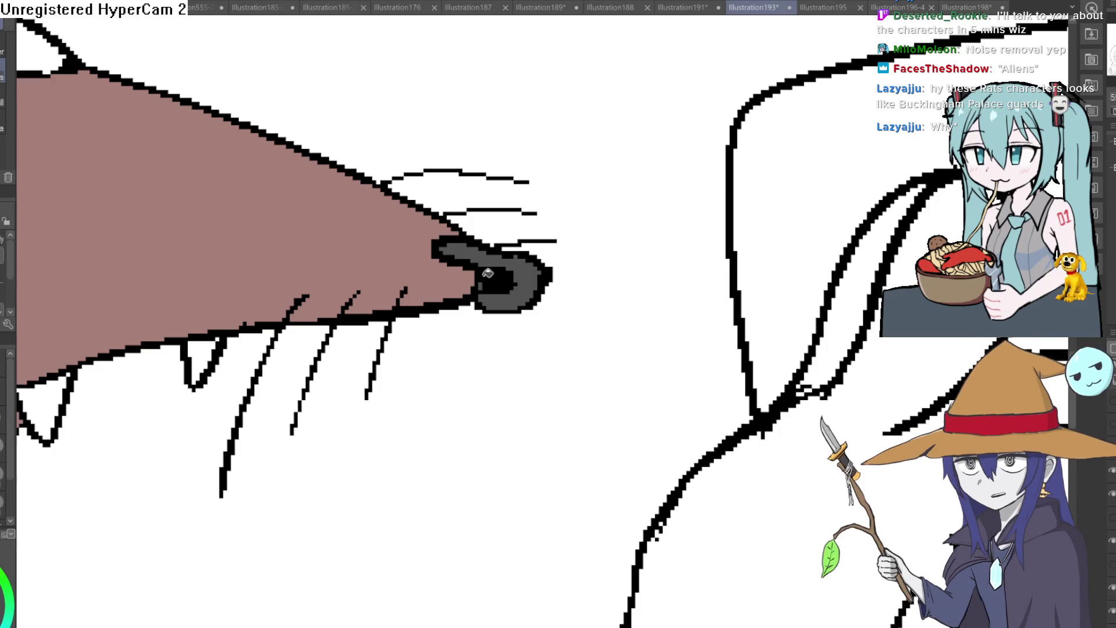
scroll(548, 276, "down", 5)
scroll(489, 314, "up", 3)
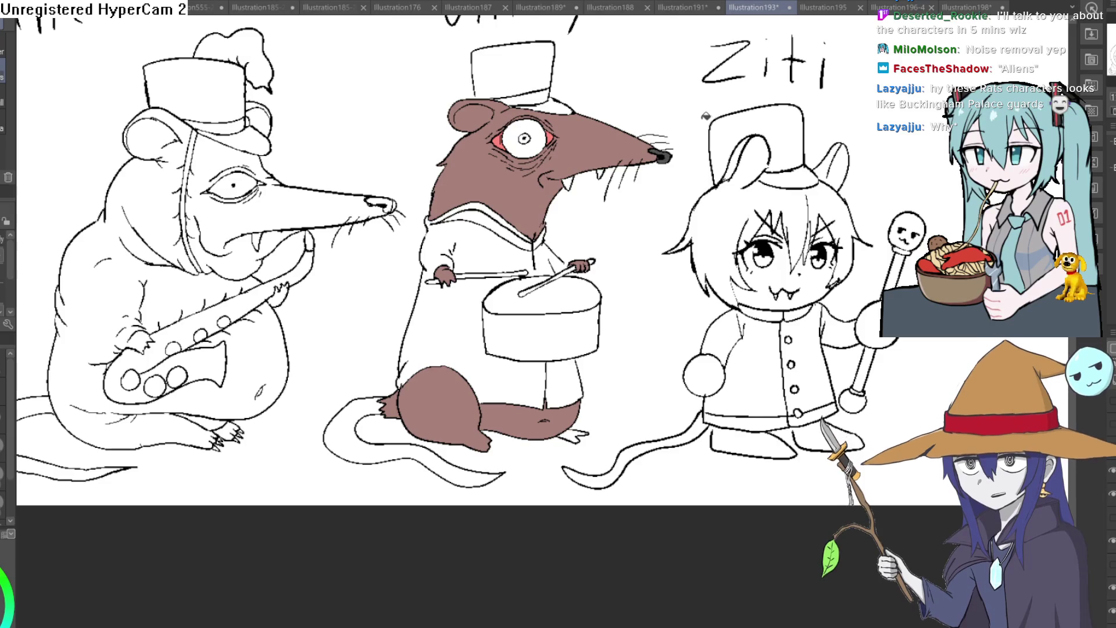
scroll(595, 219, "up", 2)
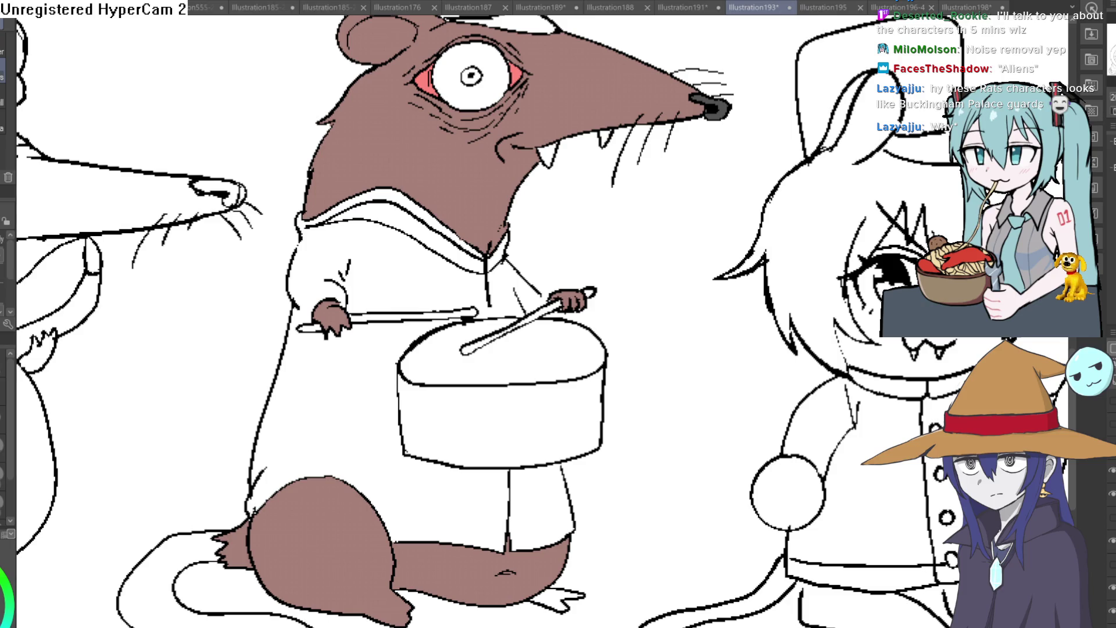
left_click(468, 169)
left_click(569, 99)
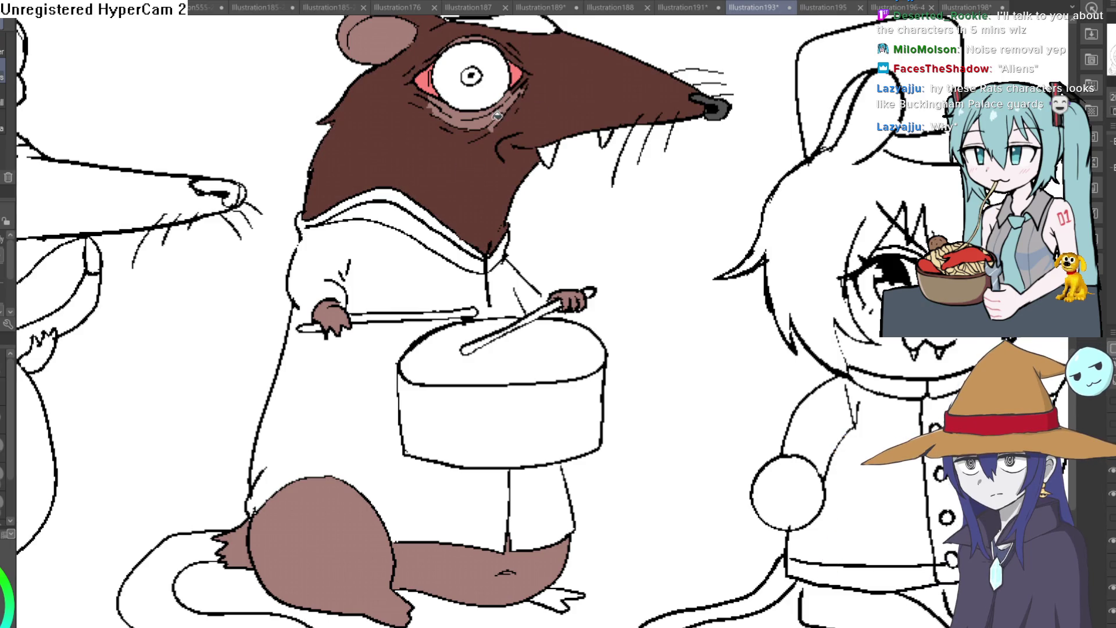
key("ctrl+z")
key("ctrl+z")
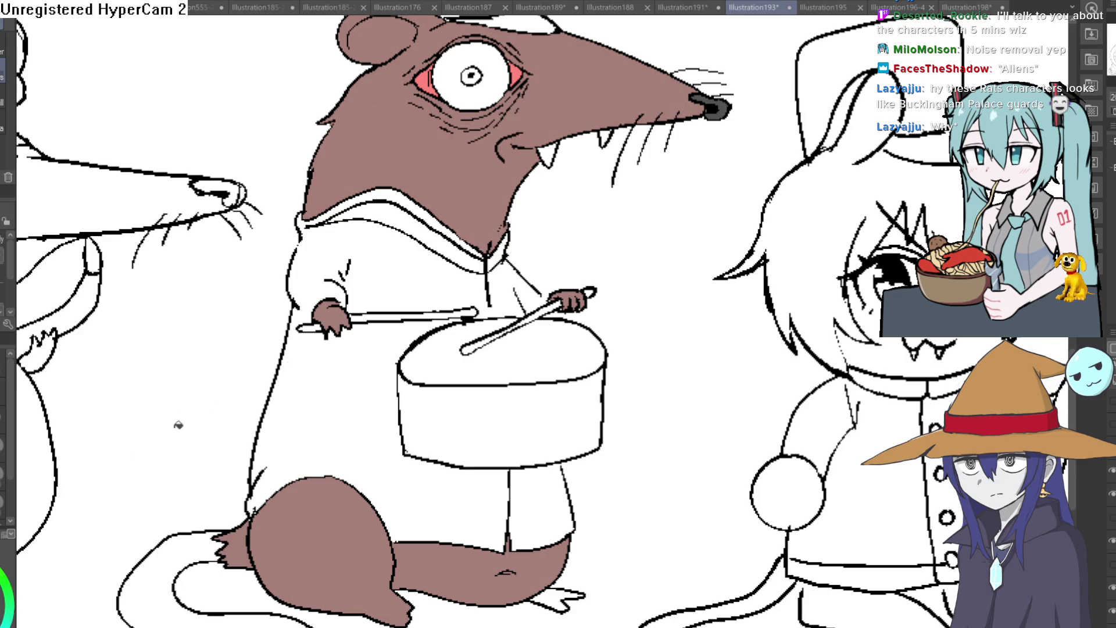
key("ctrl+minus")
key("ctrl+minus")
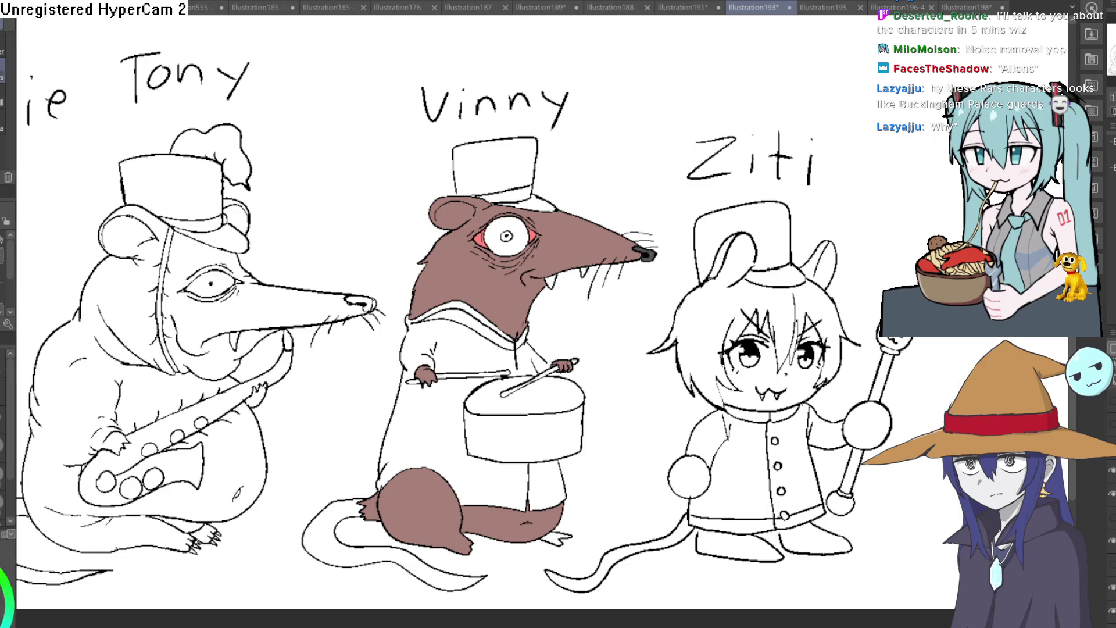
Fill Vinny's pupil dark grey up close, then zoom back out.
scroll(516, 236, "up", 5)
left_click(448, 232)
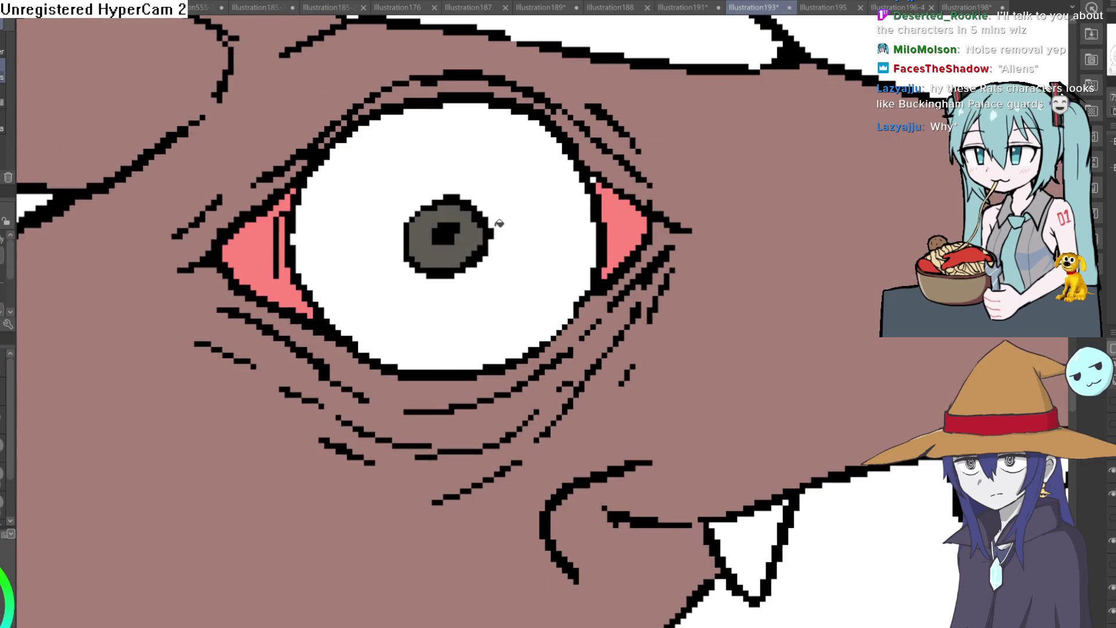
scroll(677, 224, "down", 6)
left_click_drag(677, 223, 643, 249)
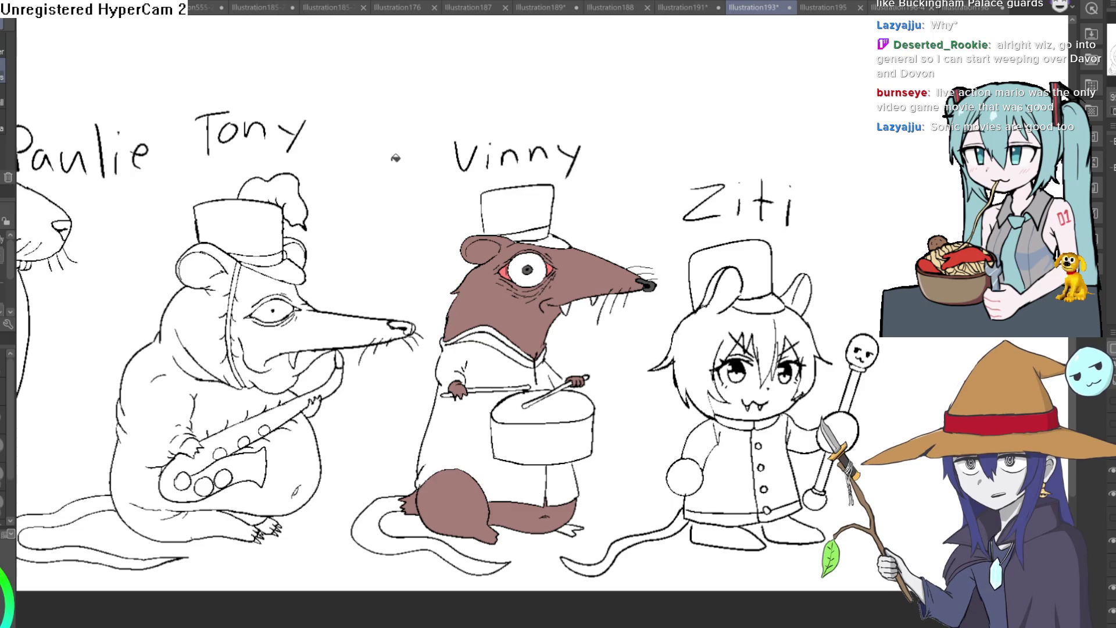
Pan right to reveal Paulie, then nudge back to show more of Vinny.
mouse_move(364, 199)
left_mouse_down()
mouse_move(593, 112)
mouse_move(623, 114)
mouse_move(582, 189)
left_mouse_up()
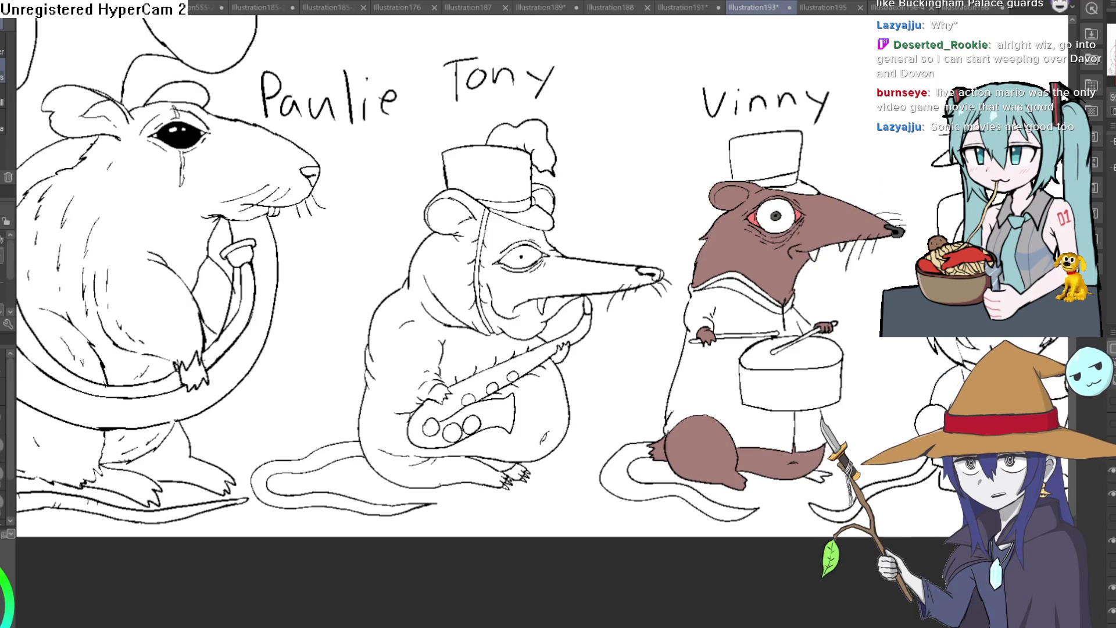
left_click_drag(478, 162, 440, 188)
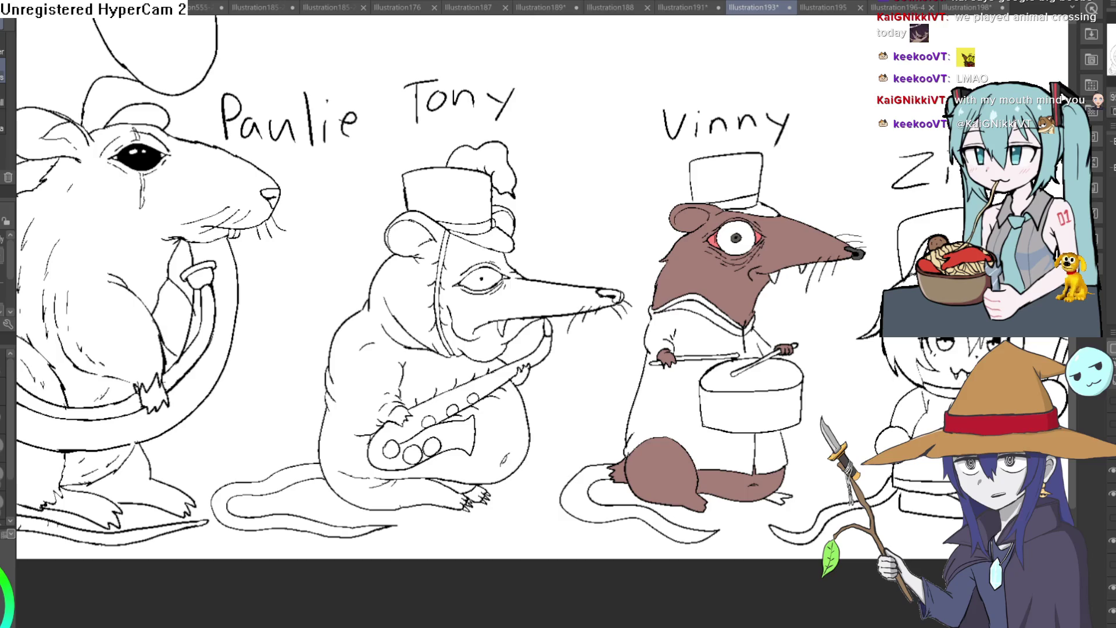
left_click(686, 7)
Flip through Illustration188, 195 and 191, then return to Illustration193 zoomed on Vinny.
left_click(636, 7)
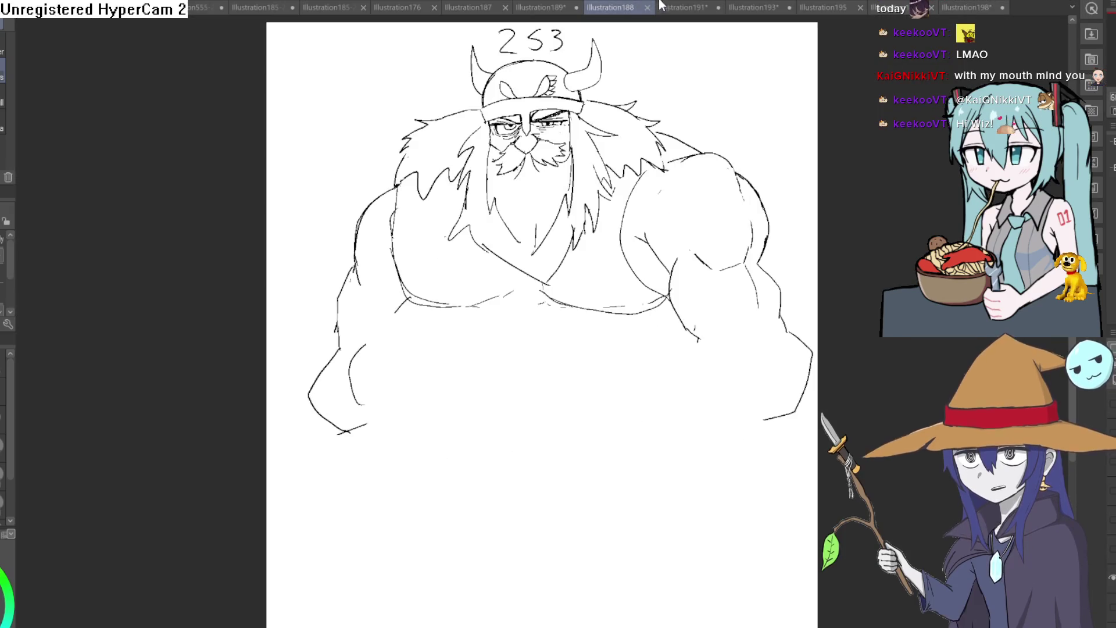
left_click(753, 7)
left_click(823, 7)
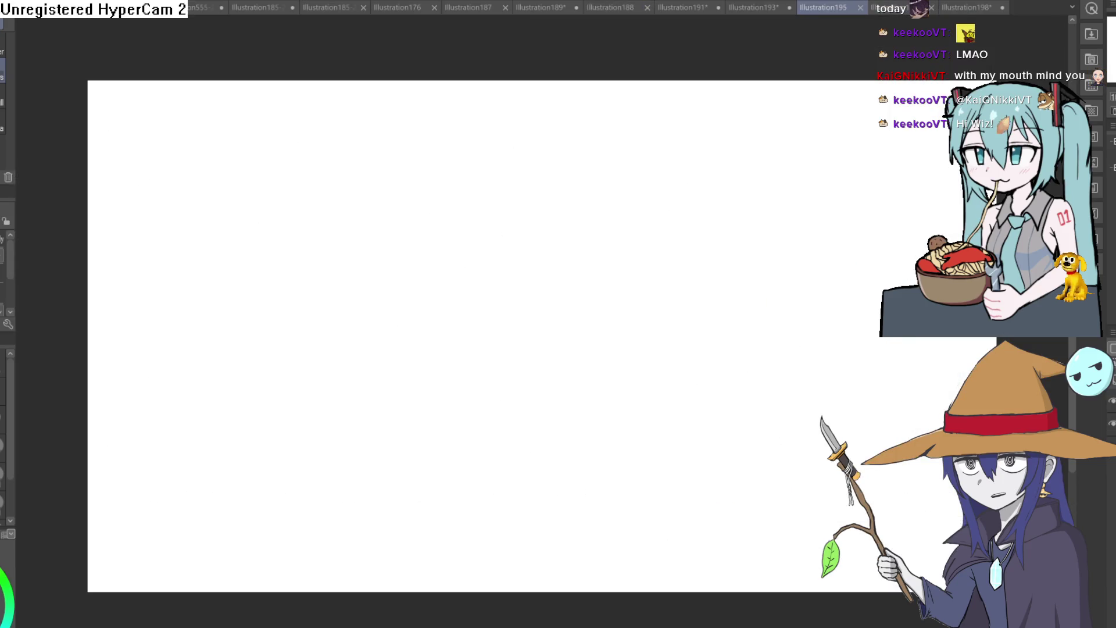
left_click(706, 6)
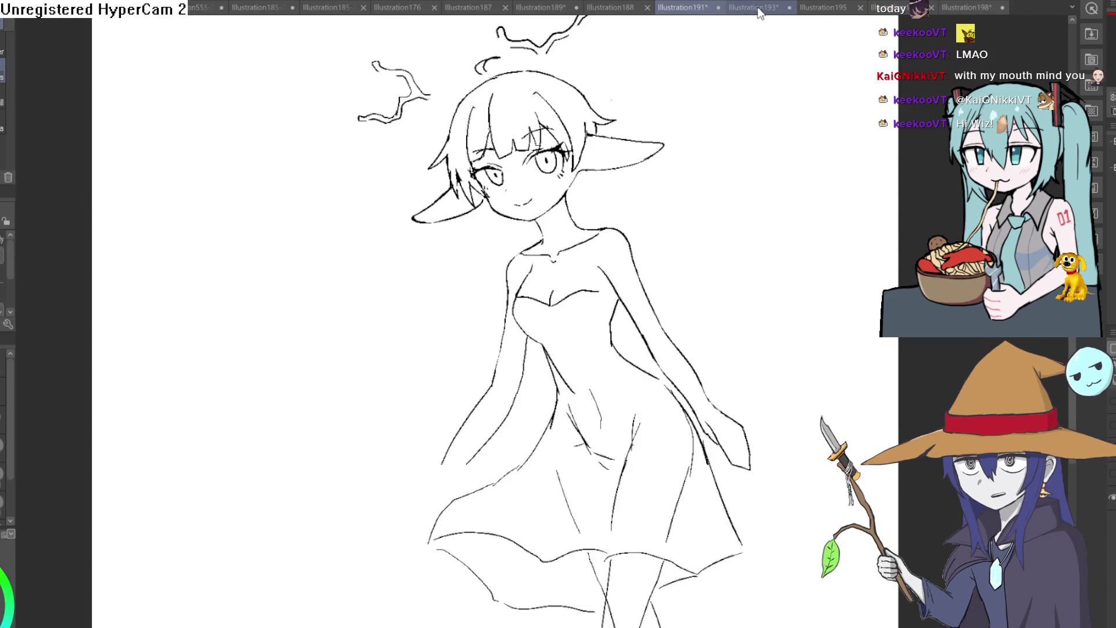
left_click(760, 7)
scroll(802, 219, "up", 6)
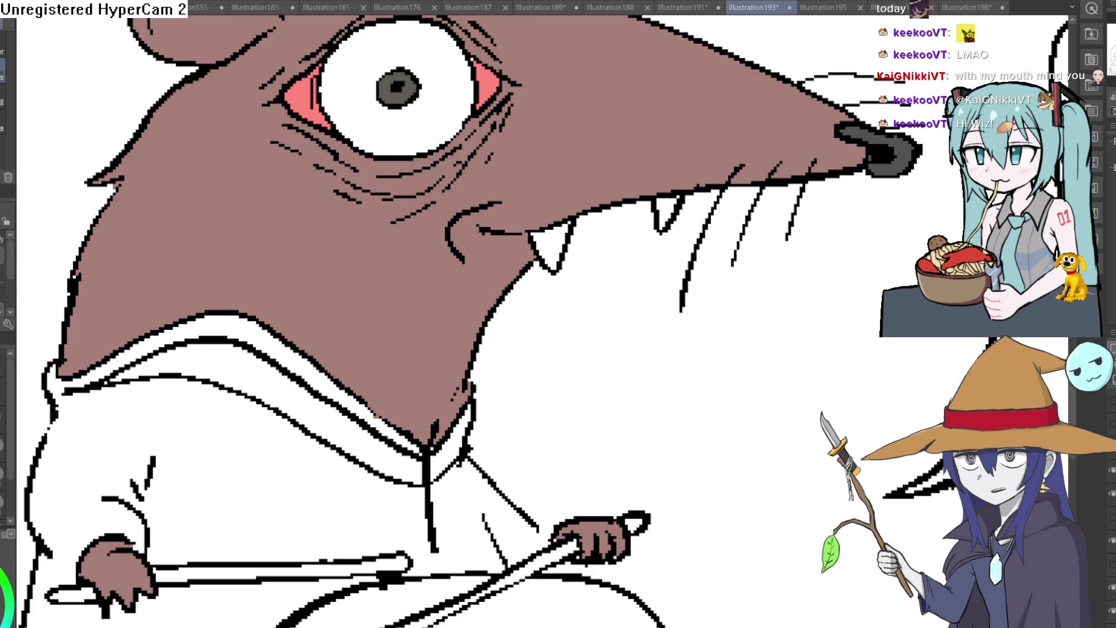
Zoom in and out on the rat band canvas to inspect the artwork.
scroll(881, 231, "down", 6)
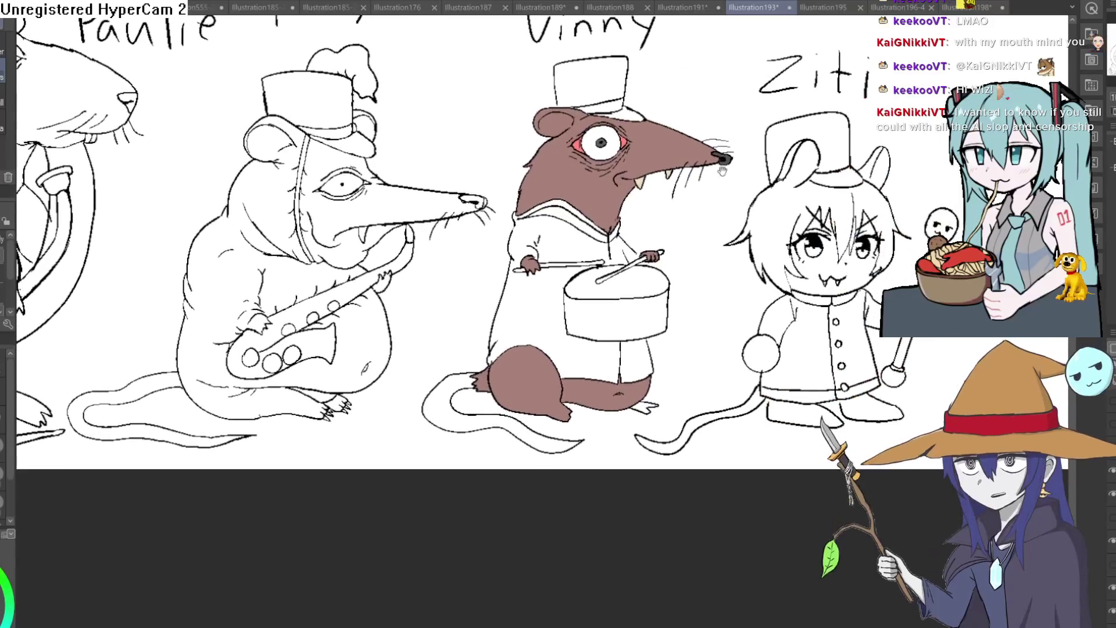
scroll(881, 231, "up", 8)
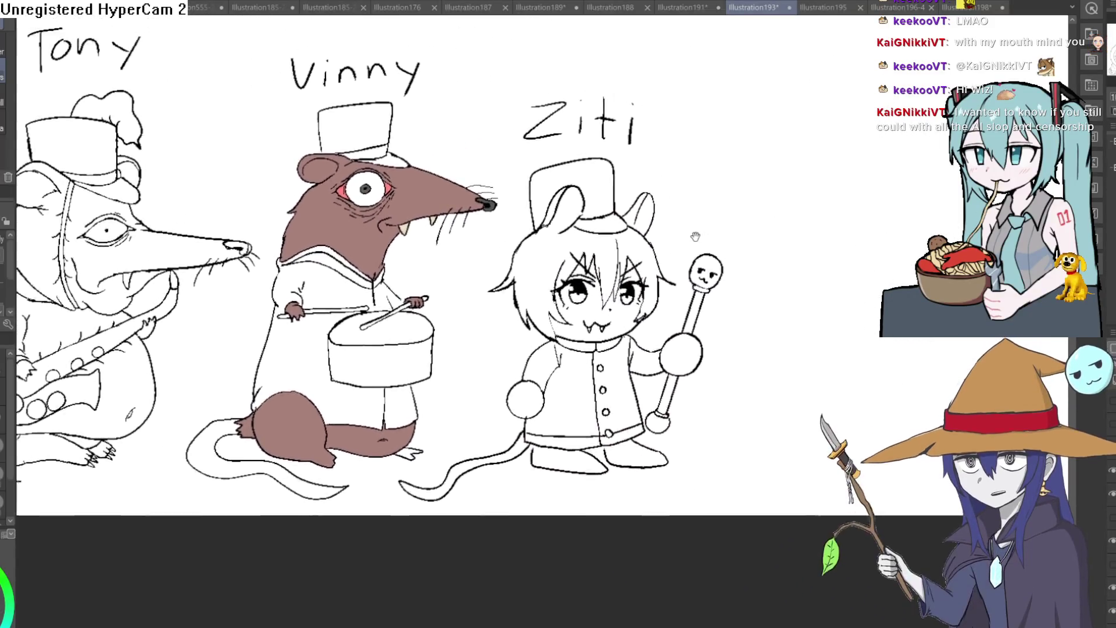
scroll(653, 287, "down", 5)
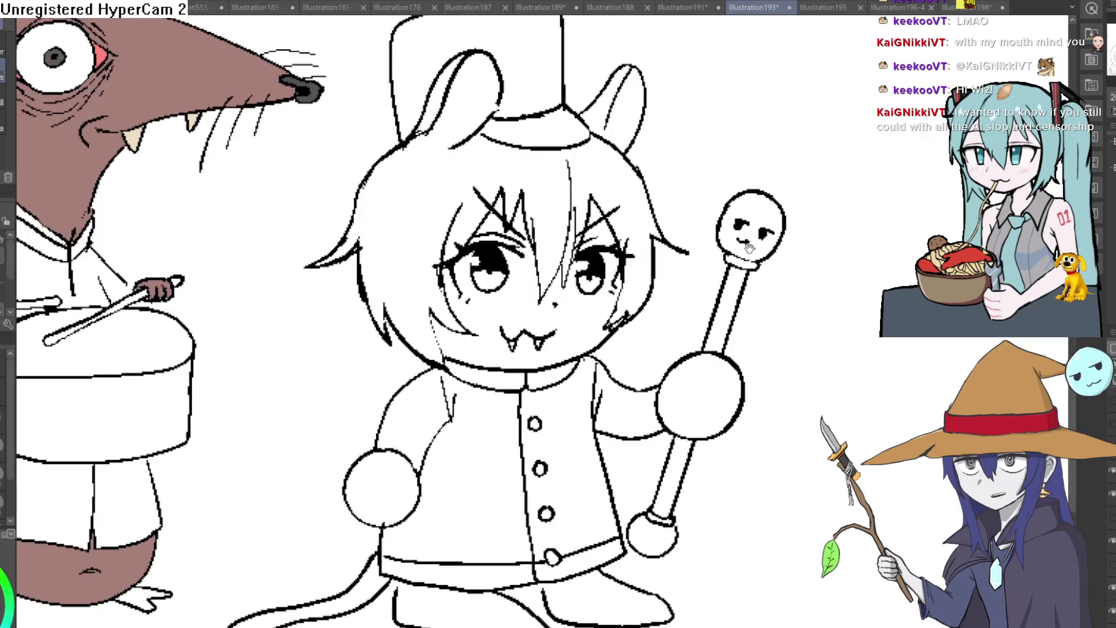
scroll(791, 294, "up", 2)
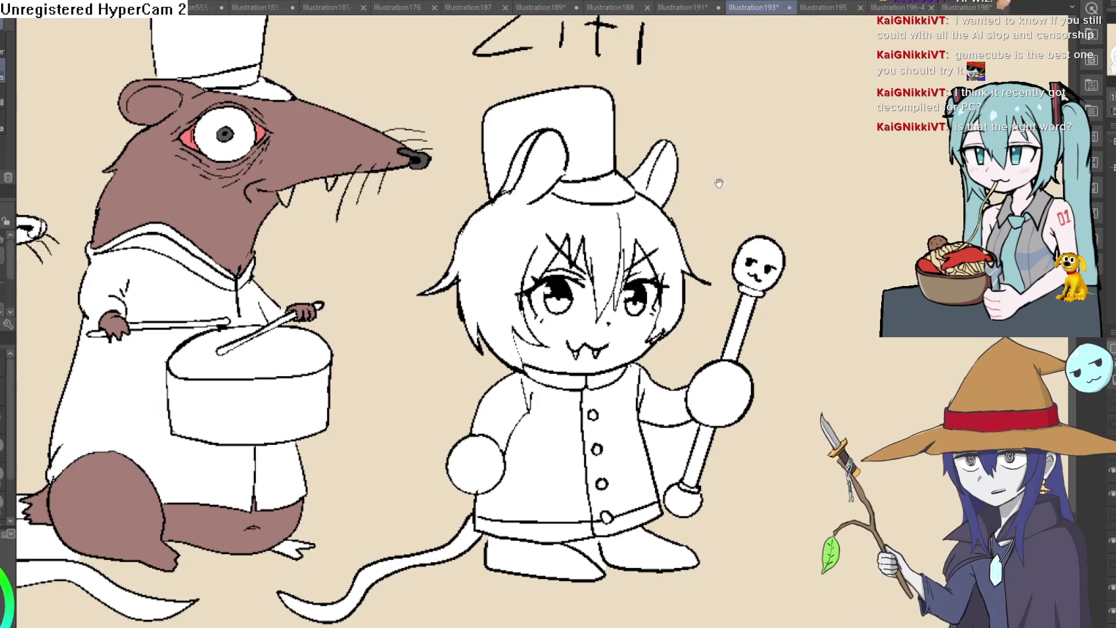
scroll(719, 183, "down", 3)
scroll(828, 187, "up", 2)
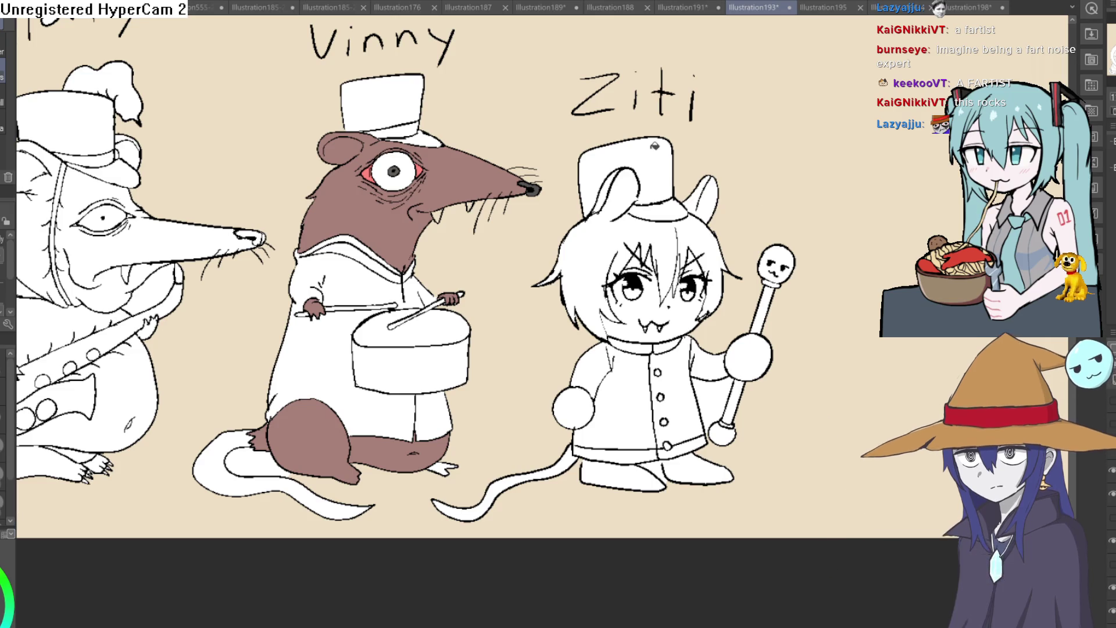
Fill the beige background white, zoom in on Tony, then return to Illustration189.
left_click(448, 220)
mouse_move(231, 194)
left_mouse_down()
mouse_move(528, 110)
mouse_move(499, 191)
left_mouse_up()
scroll(499, 191, "up", 5)
scroll(506, 221, "down", 6)
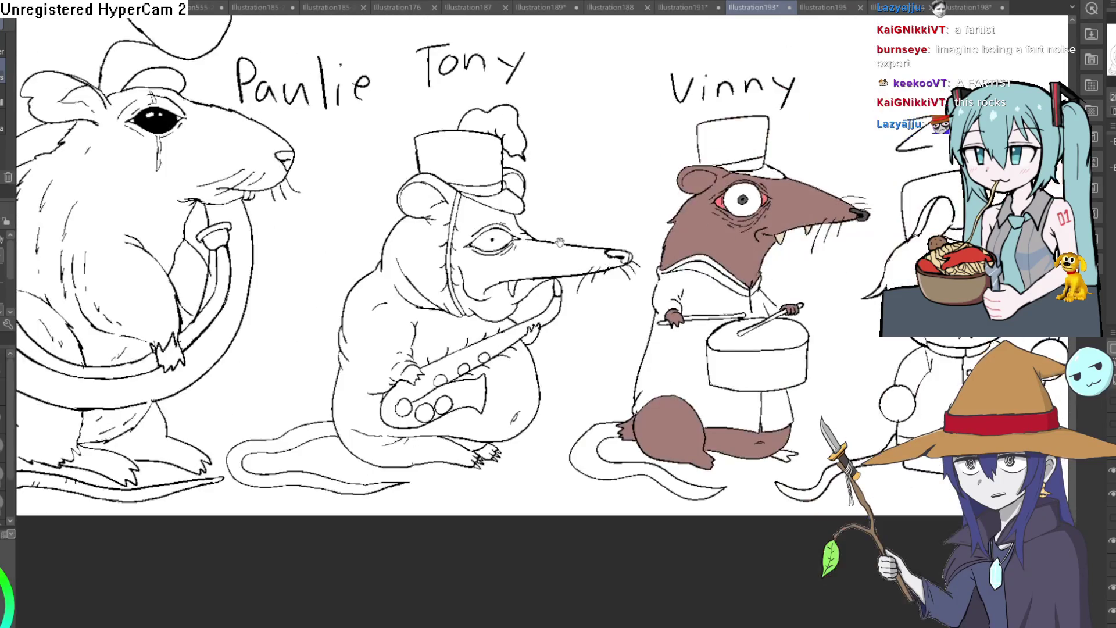
scroll(519, 269, "up", 5)
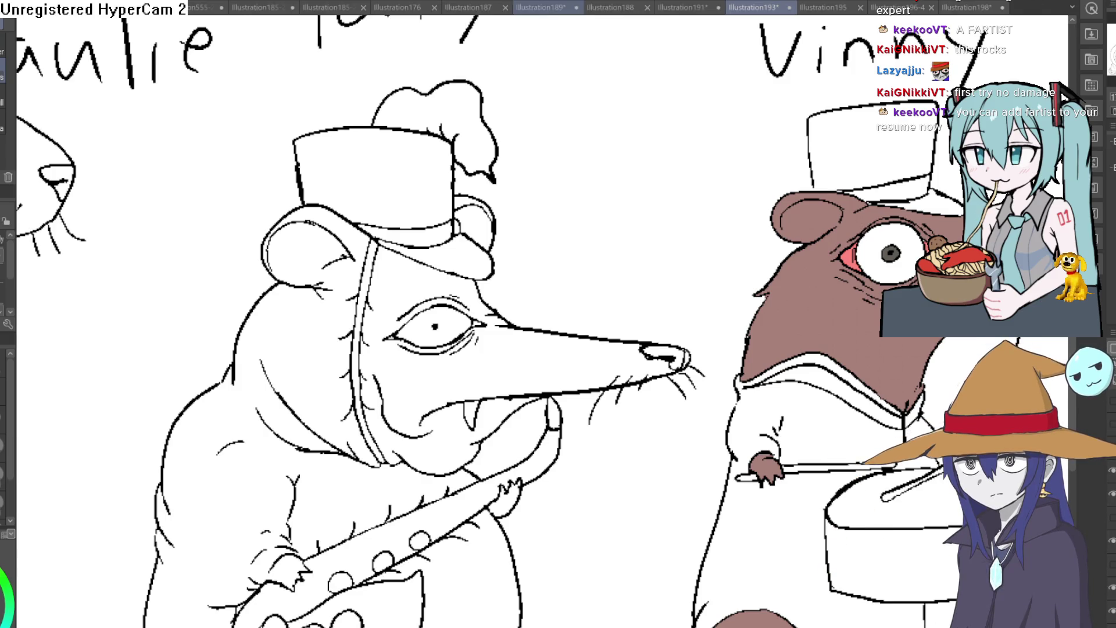
left_click(537, 7)
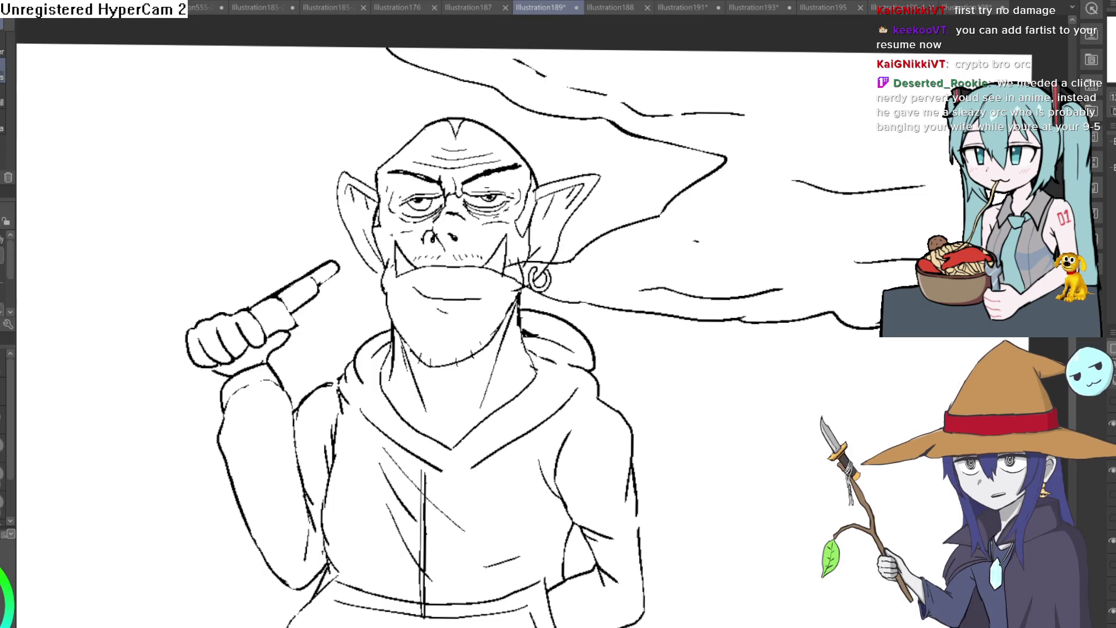
Toggle the orc's sunglasses layer on and off, leaving it hidden.
left_click(1111, 400)
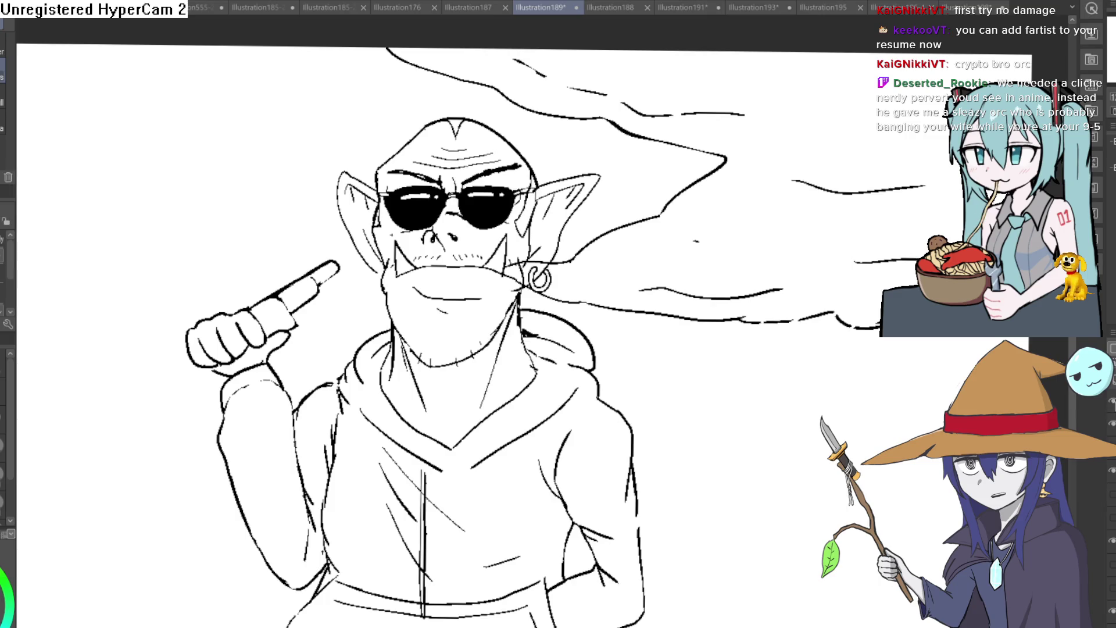
left_click(1112, 400)
left_click(1111, 400)
left_click(1111, 400)
scroll(747, 391, "down", 5)
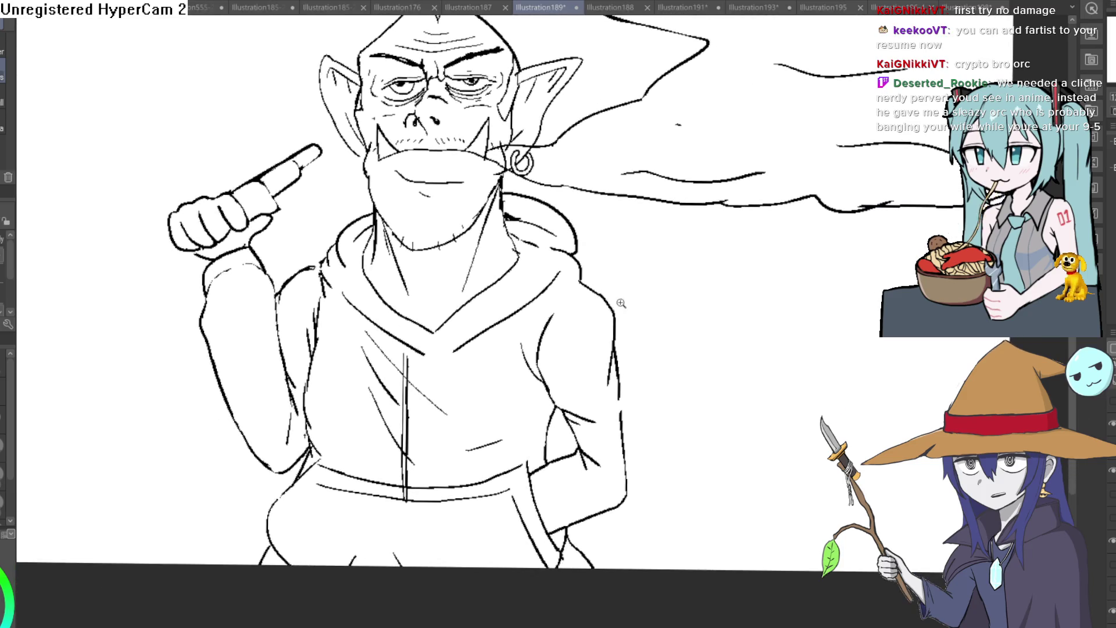
Hide the smoke and arm lines, show the hoodie sketch in black, and zoom out.
left_click(1112, 430)
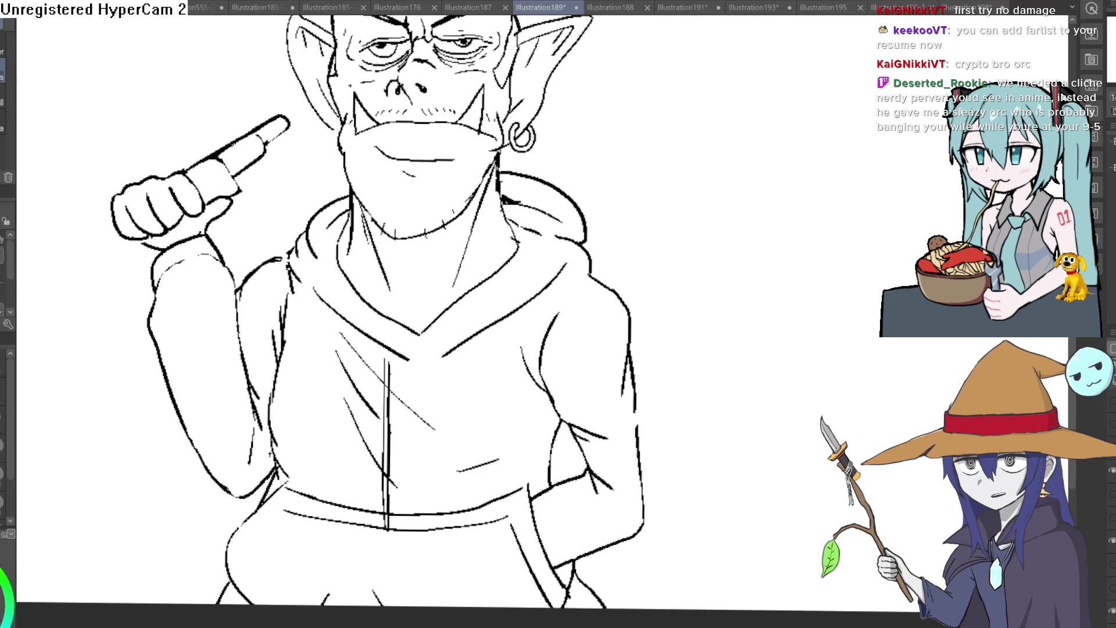
left_click(1111, 430)
left_click(1111, 470)
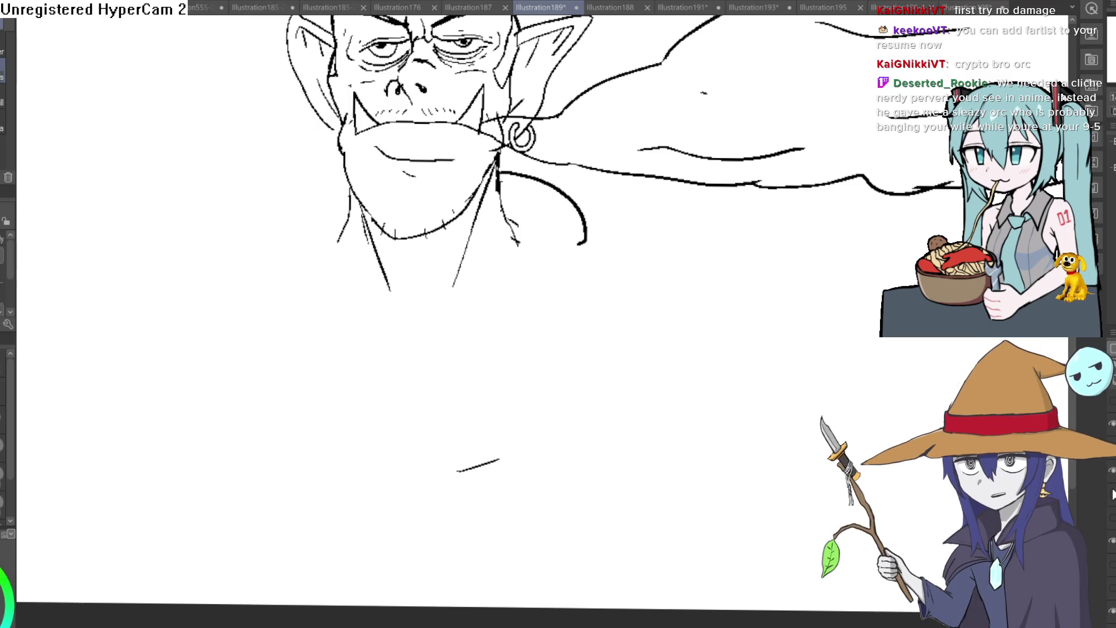
left_click(1112, 500)
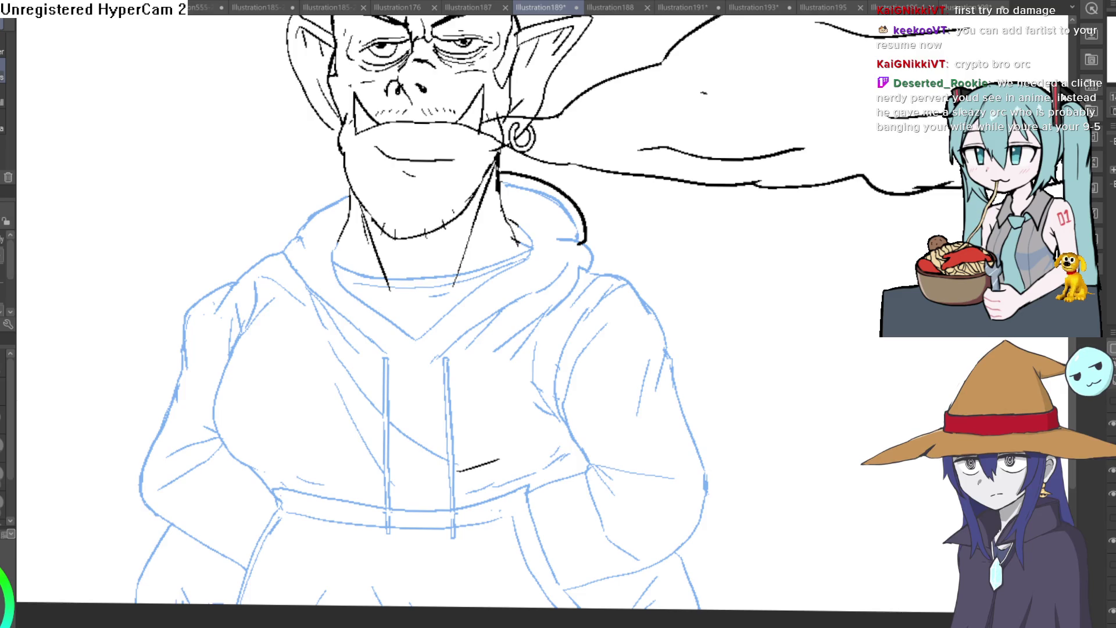
key("ctrl+e")
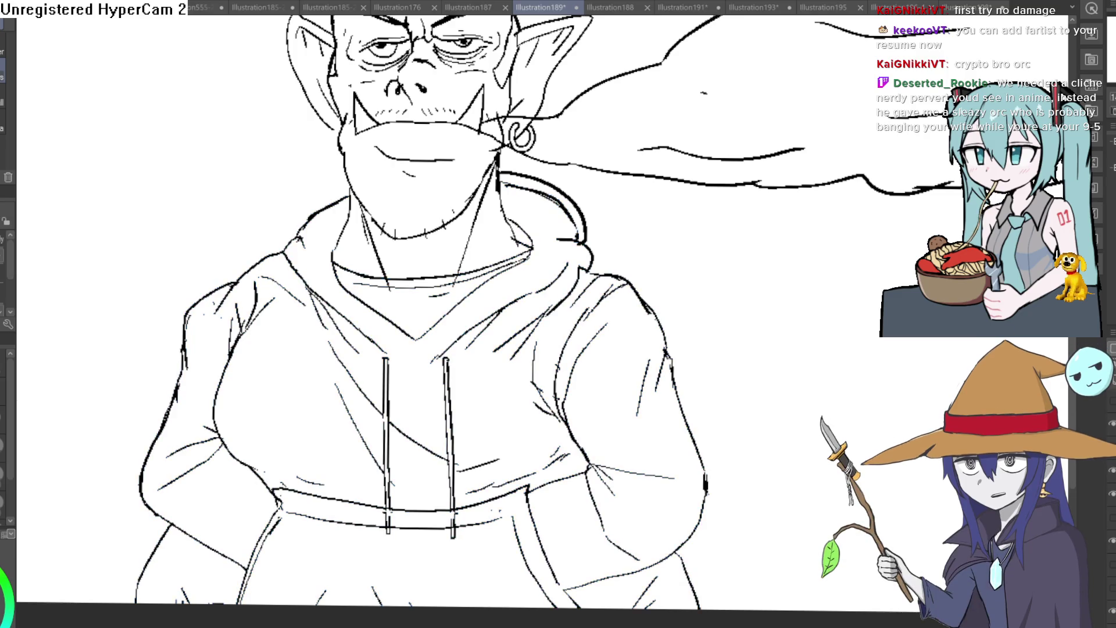
key("ctrl+minus")
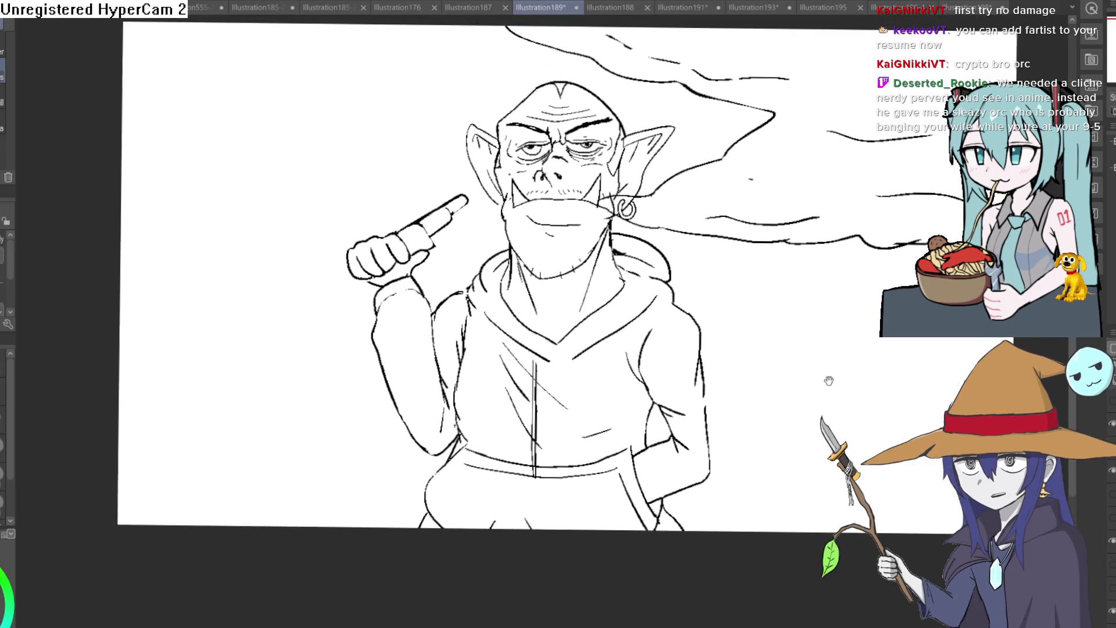
scroll(465, 254, "up", 3)
scroll(465, 254, "up", 5)
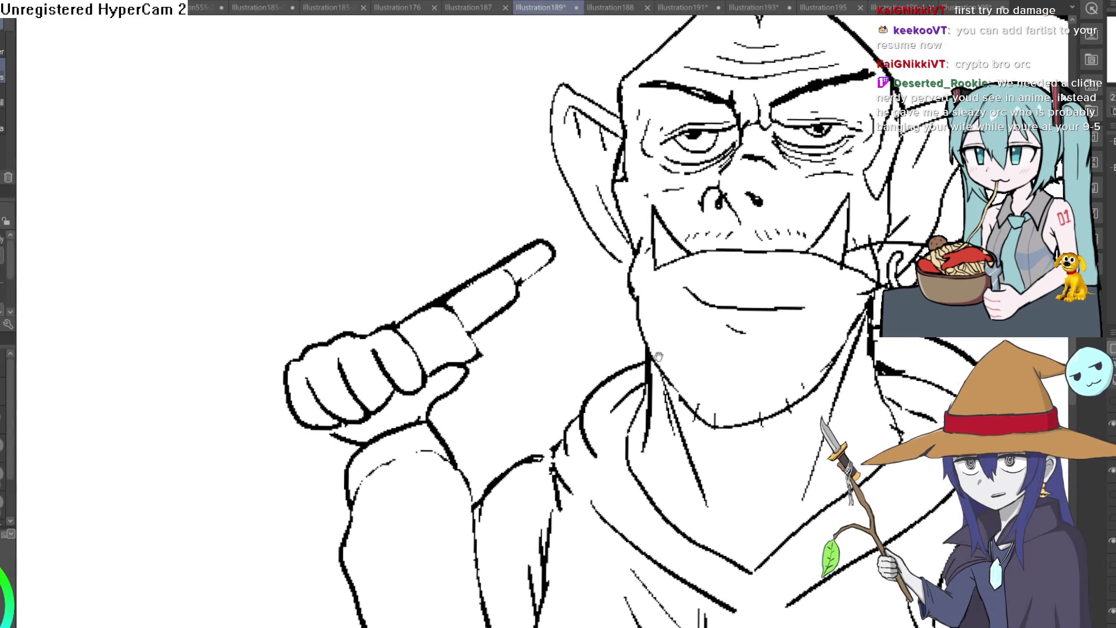
scroll(646, 365, "up", 2)
scroll(698, 379, "down", 2)
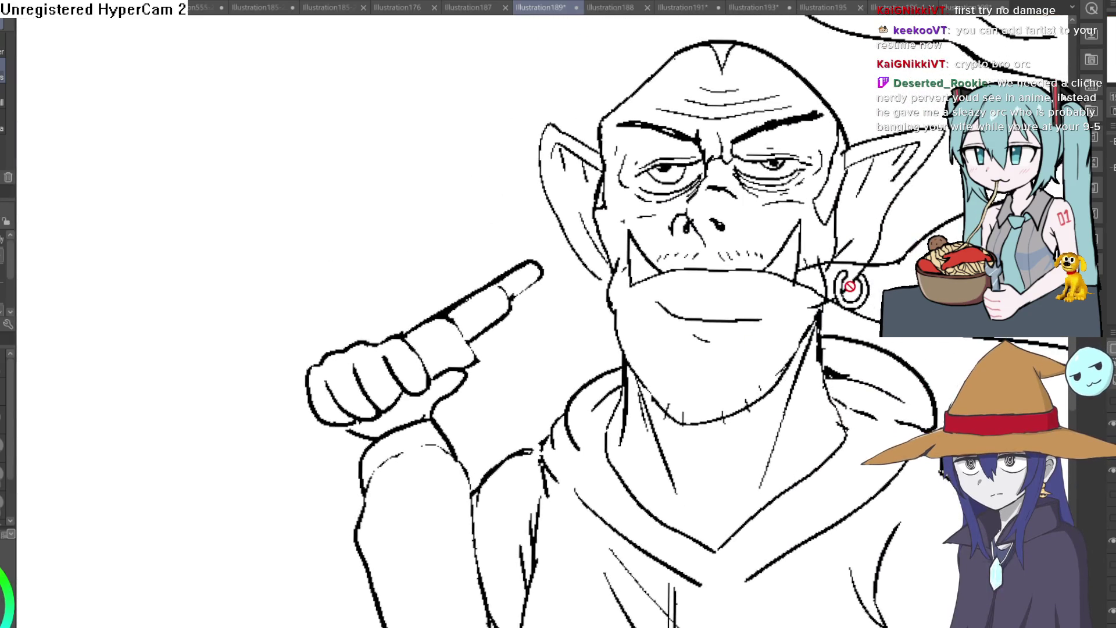
scroll(696, 328, "down", 2)
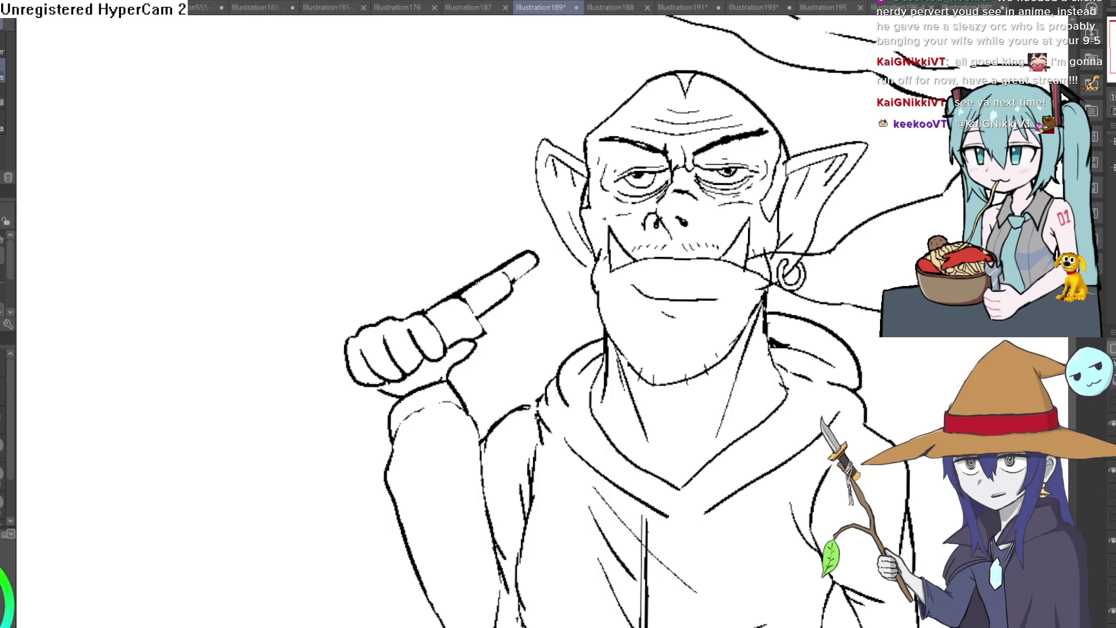
Zoom the orc drawing in and out to fit the view.
key("ctrl+minus")
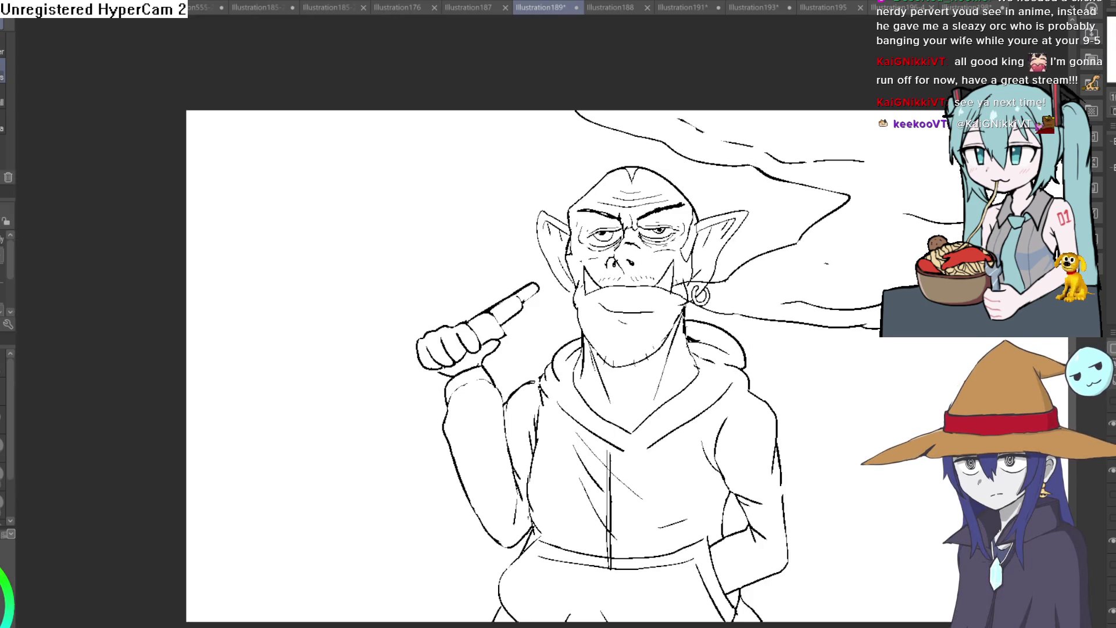
key("ctrl+plus")
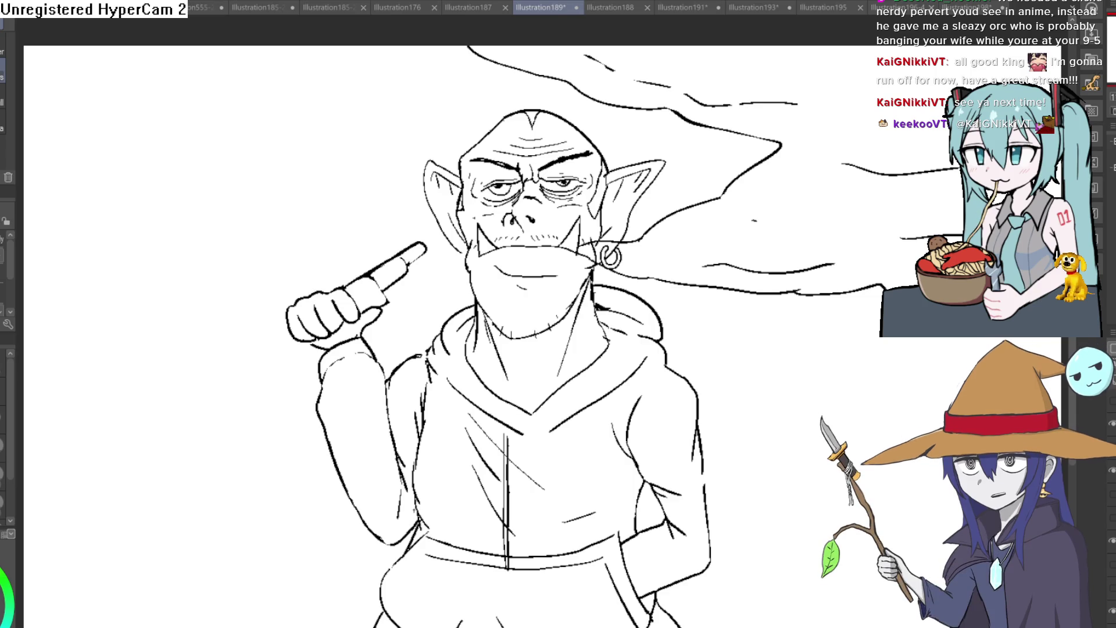
key("ctrl+minus")
Flip the view horizontally to check balance, then go to the Illustration193 rat band.
key("h")
key("h")
key("h")
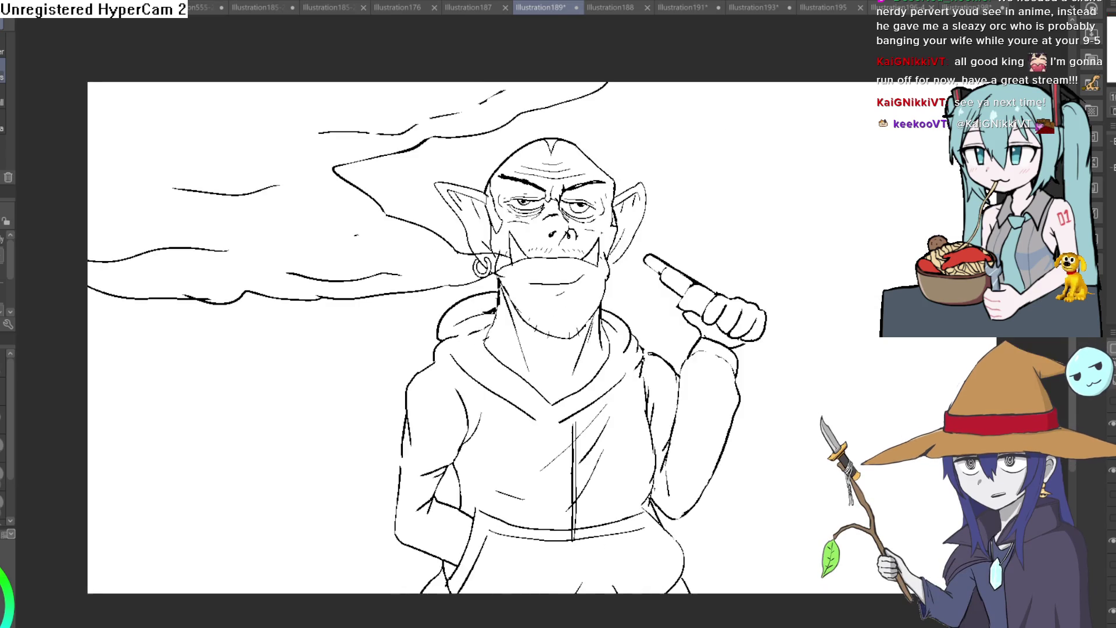
key("h")
key("h")
key("h")
key("h")
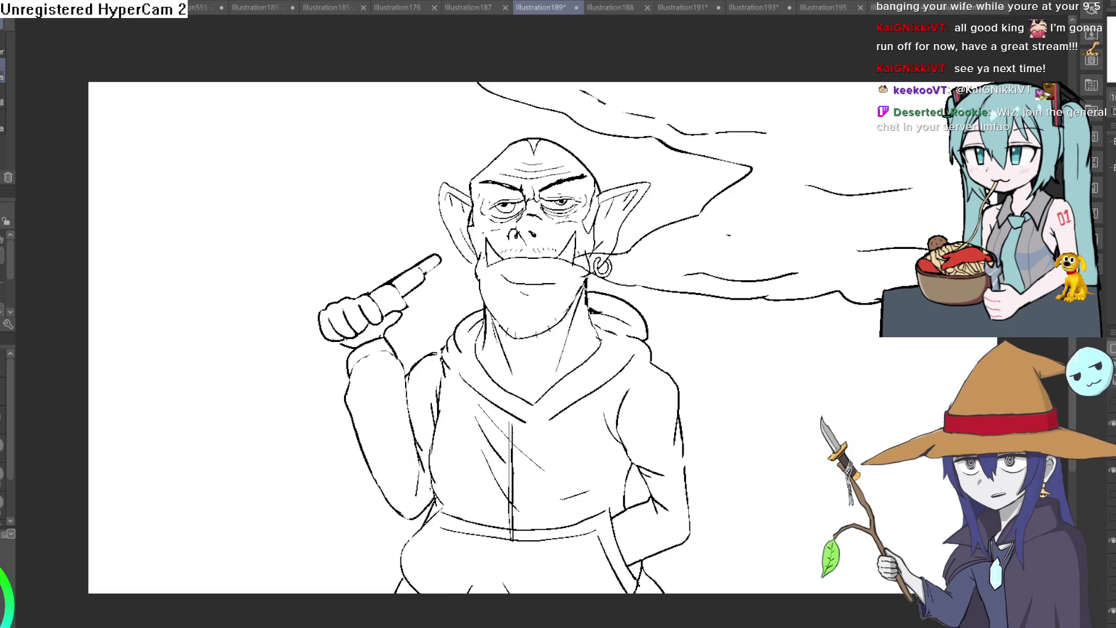
left_click(758, 7)
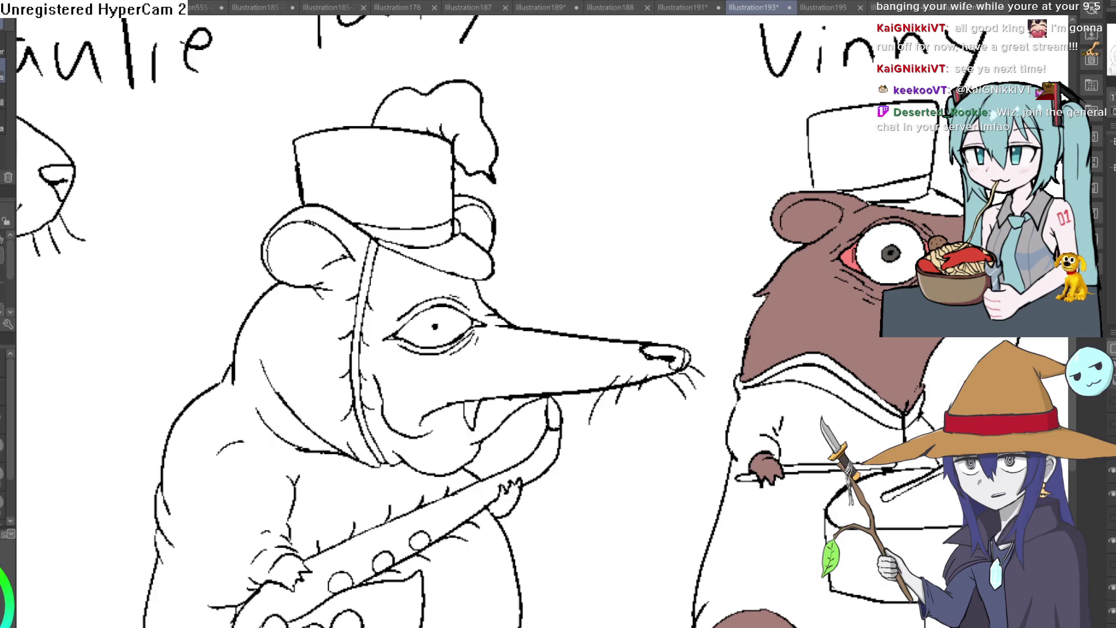
Glance at Illustration191 and Illustration188, then return to Illustration189.
left_click(683, 7)
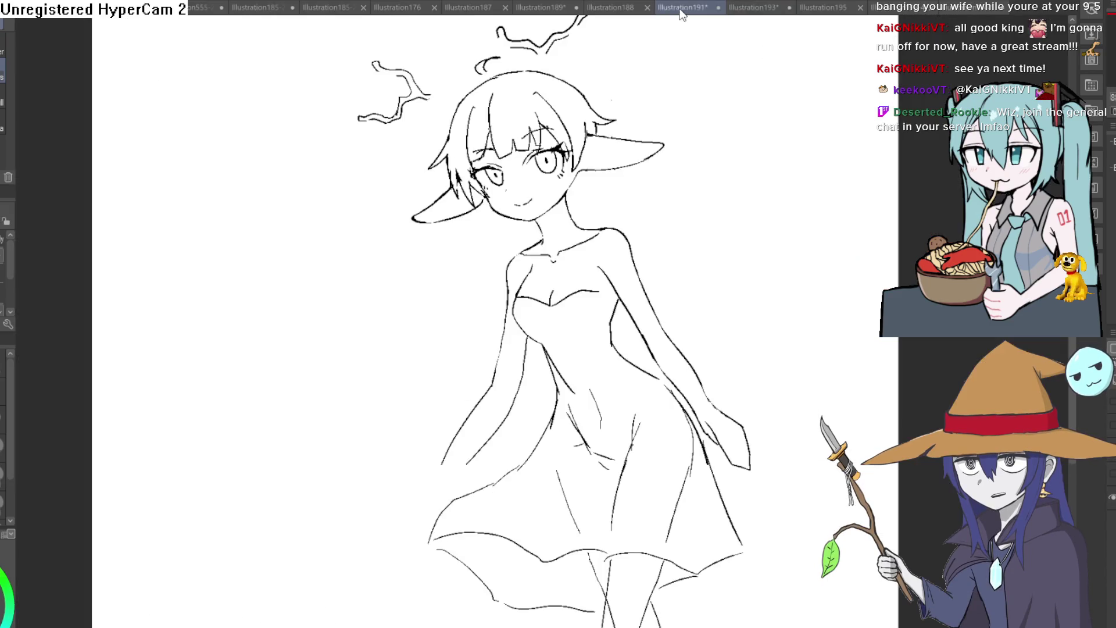
left_click(610, 7)
left_click(552, 8)
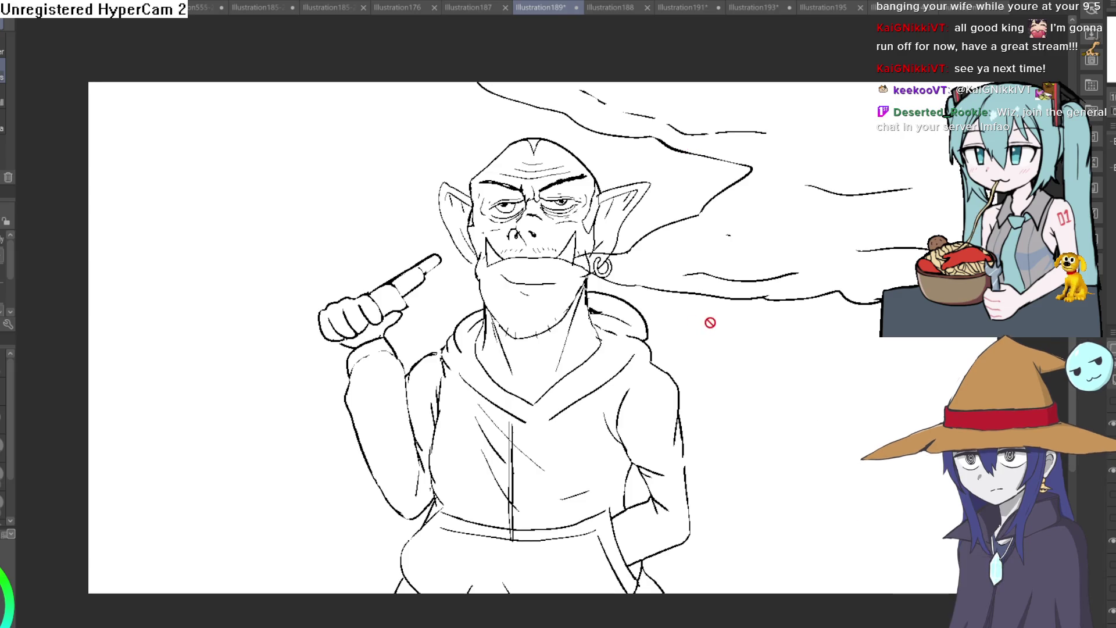
left_click_drag(710, 319, 713, 291)
scroll(686, 275, "up", 3)
scroll(686, 275, "down", 1)
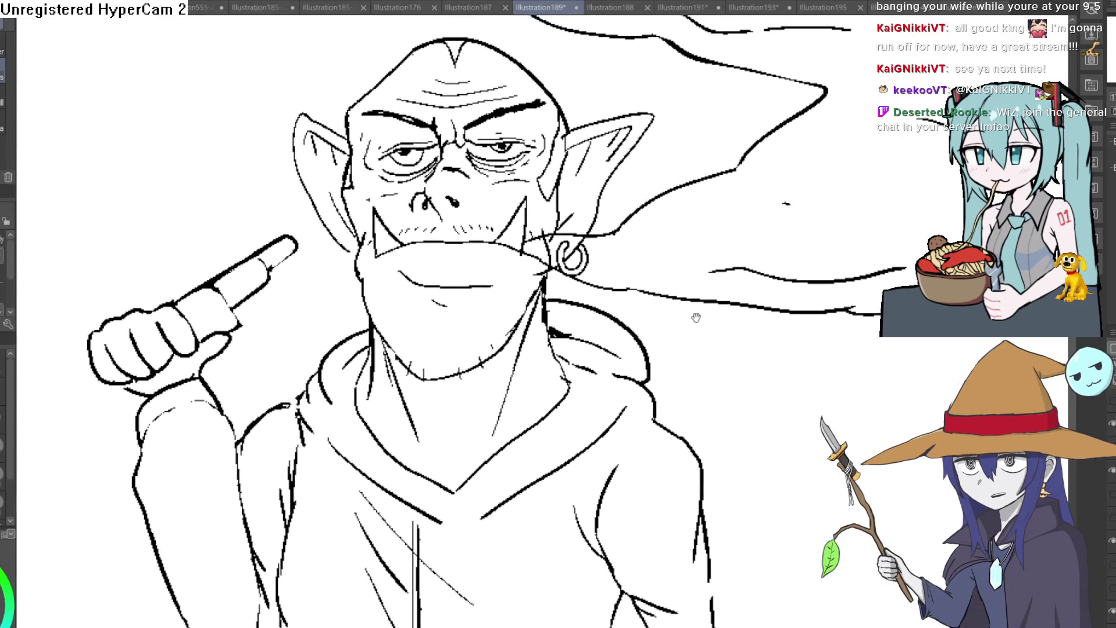
scroll(724, 267, "up", 1)
scroll(756, 276, "down", 1)
scroll(721, 290, "up", 1)
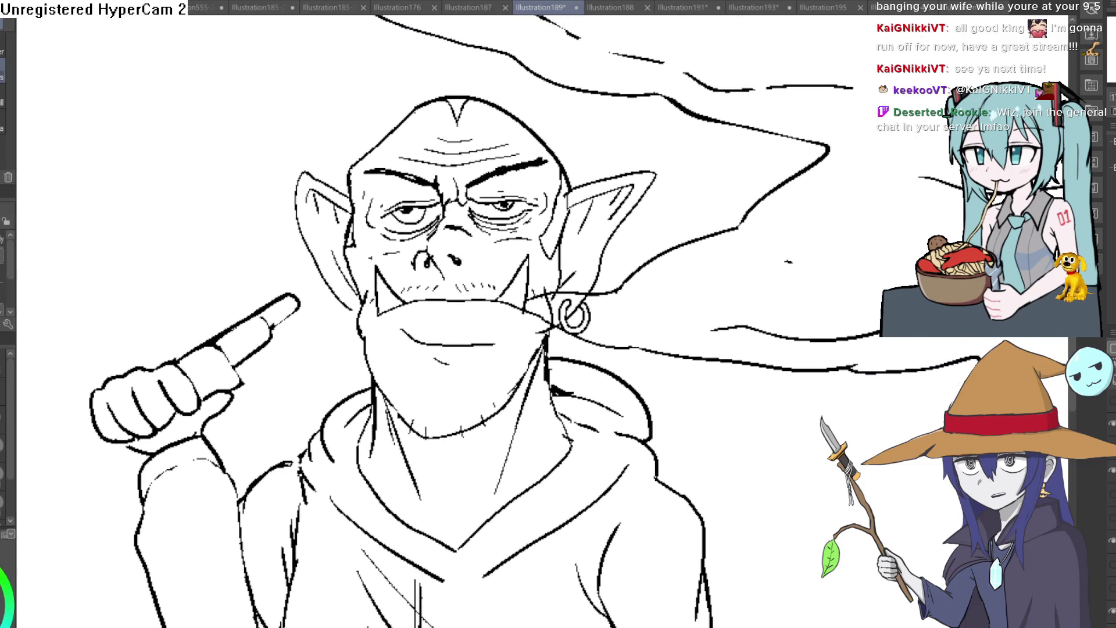
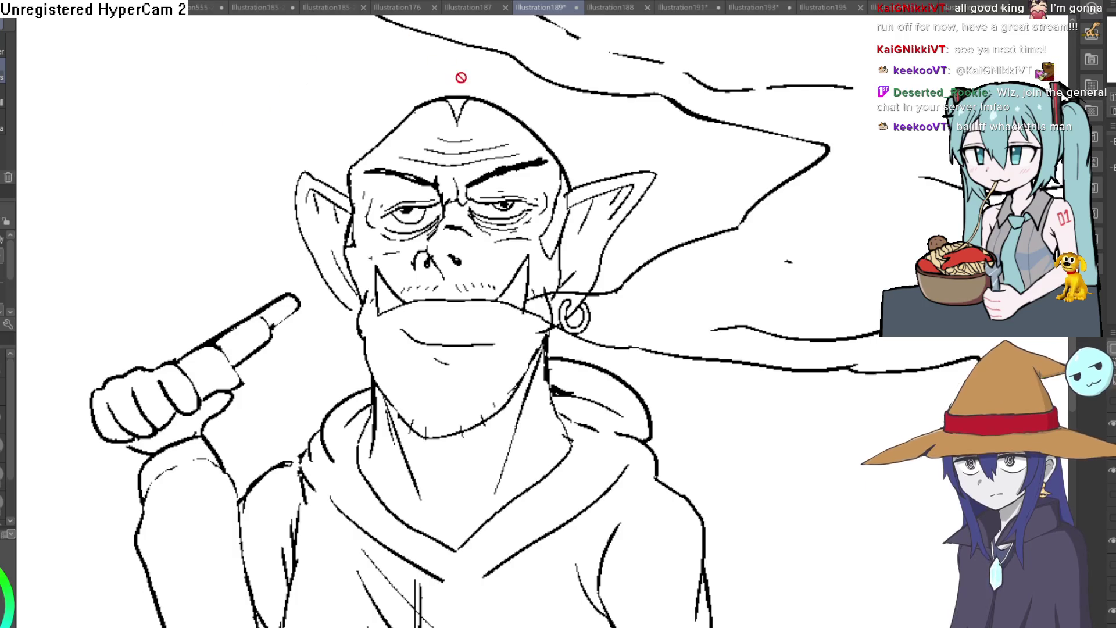
Pan and zoom the canvas to frame the goblin drawing.
scroll(461, 99, "down", 5)
mouse_move(640, 129)
left_mouse_down()
mouse_move(626, 184)
mouse_move(596, 179)
left_mouse_up()
scroll(551, 224, "up", 3)
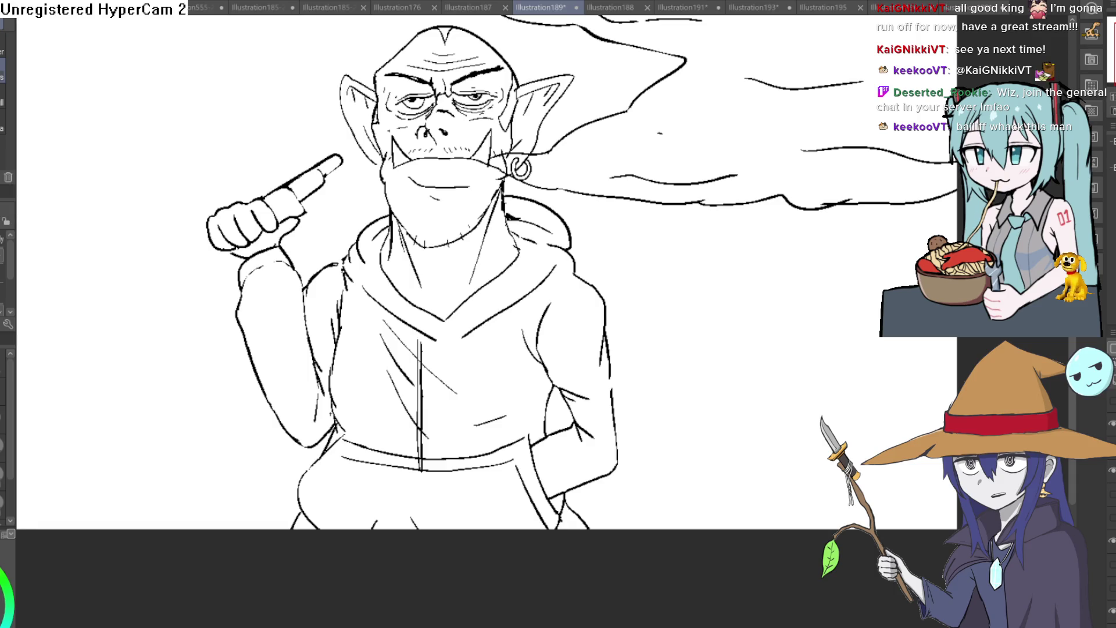
scroll(791, 297, "down", 3)
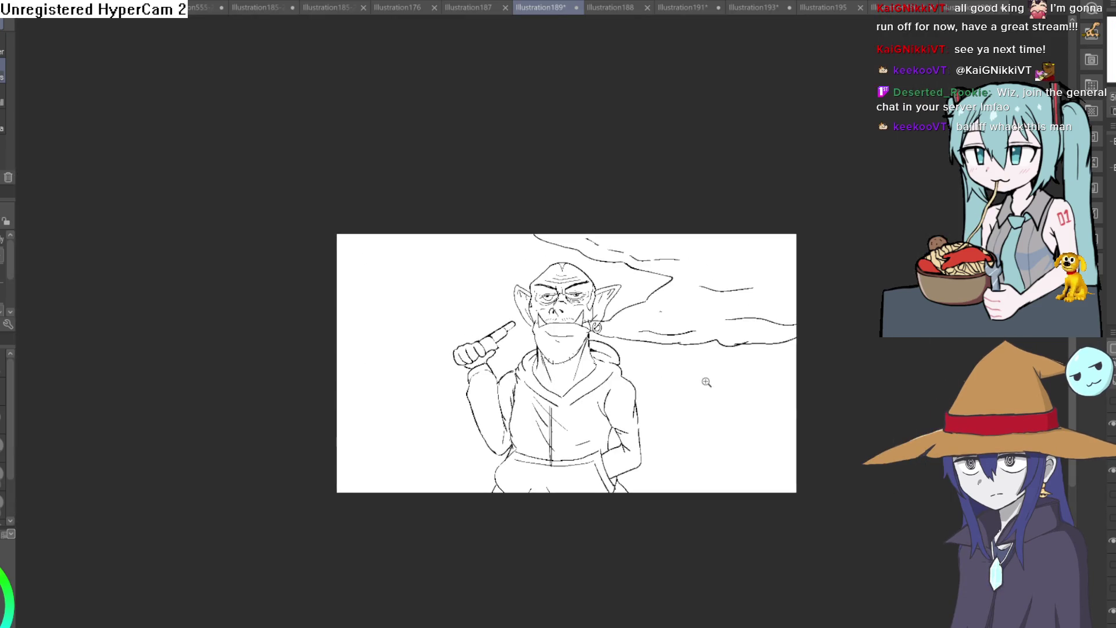
scroll(707, 382, "up", 3)
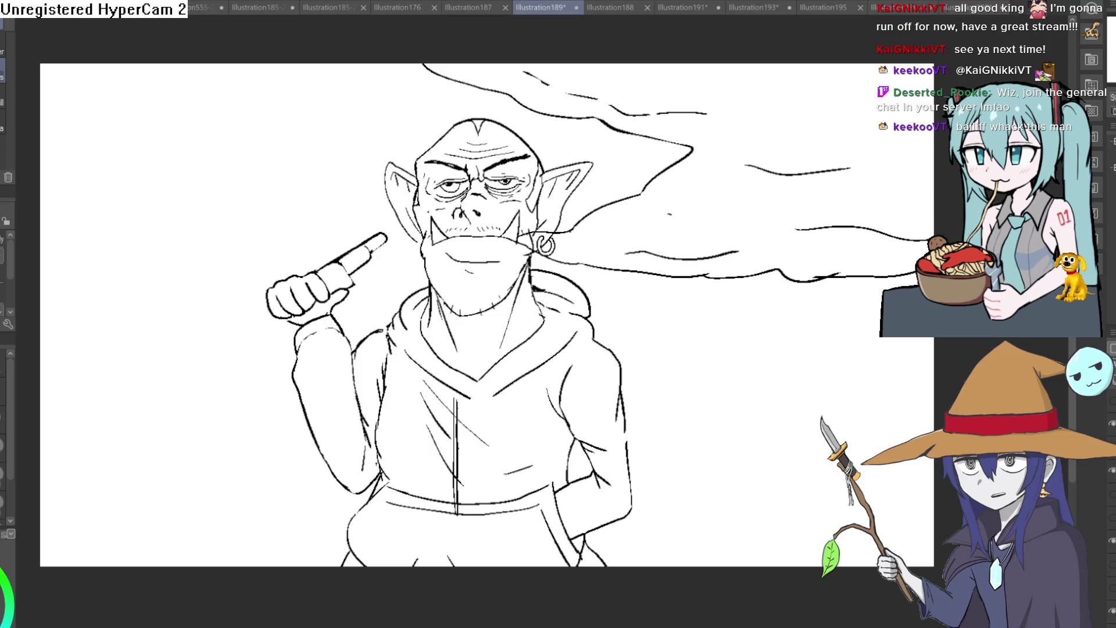
Glance at the viking and elf girl illustrations, then return to the goblin, nudged left.
left_click(608, 7)
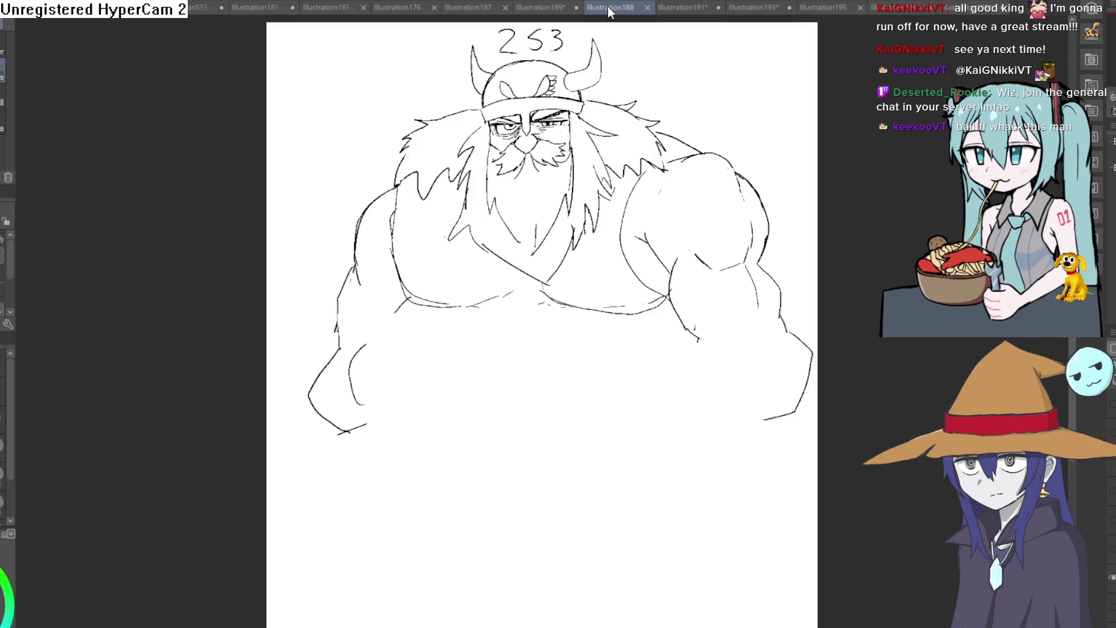
left_click(689, 8)
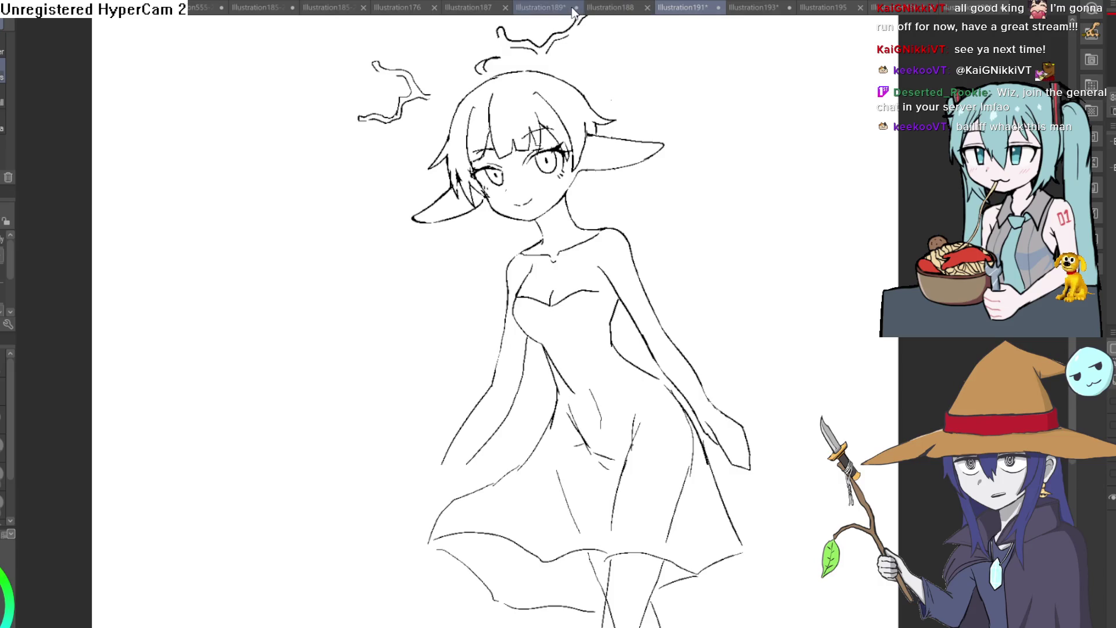
left_click(535, 7)
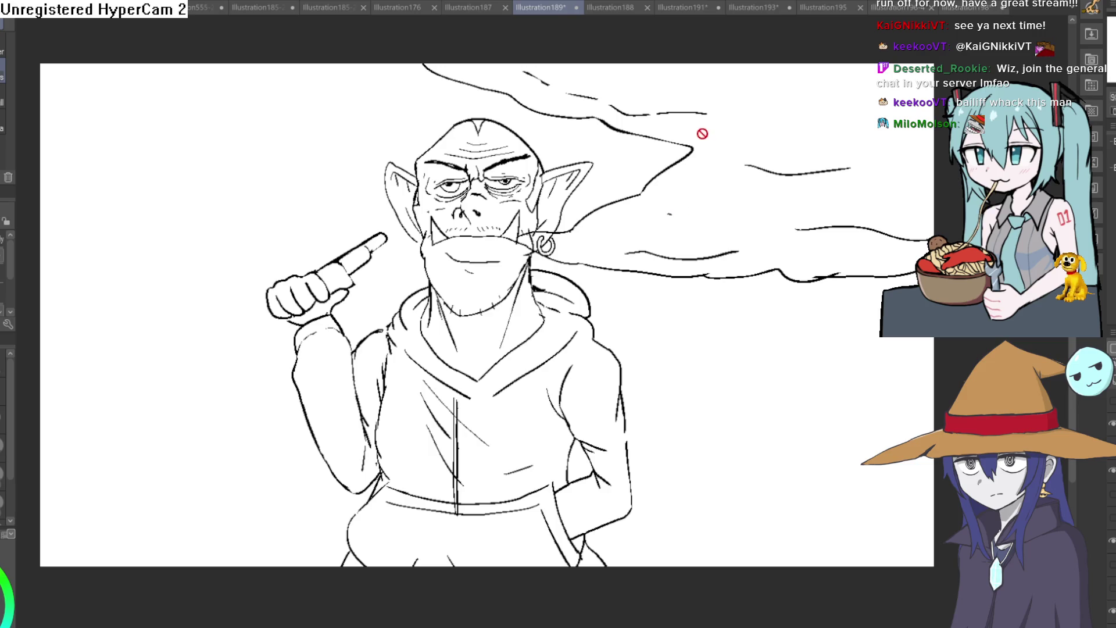
left_click_drag(689, 334, 652, 326)
Look over the rat band illustration with Ziti in view, then return to the repositioned goblin.
left_click(837, 7)
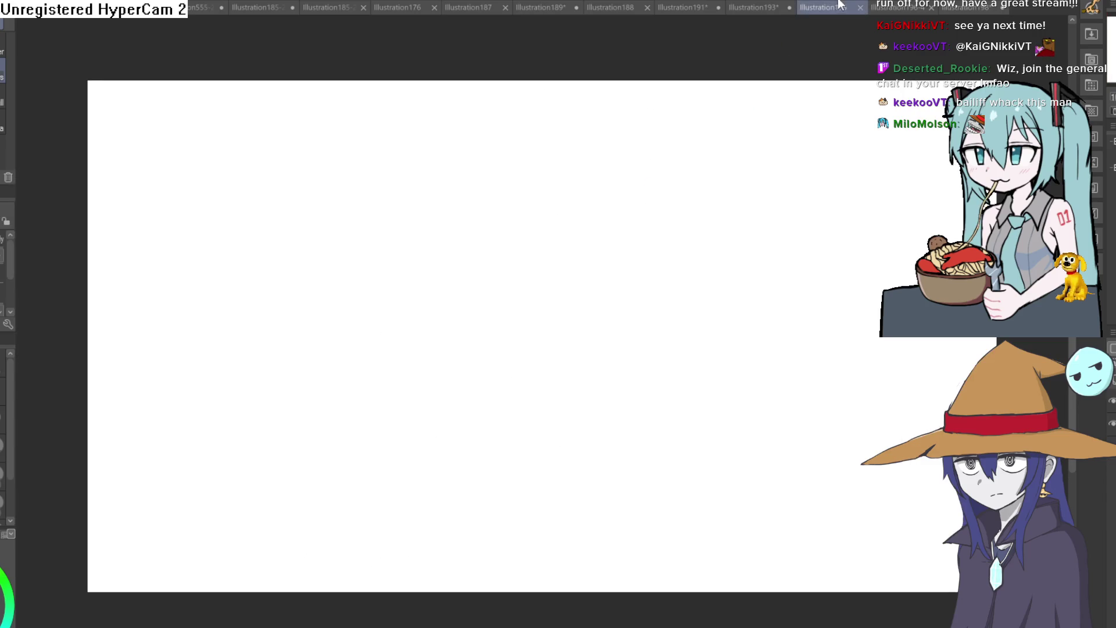
left_click(761, 7)
left_click_drag(715, 223, 717, 195)
scroll(716, 195, "down", 5)
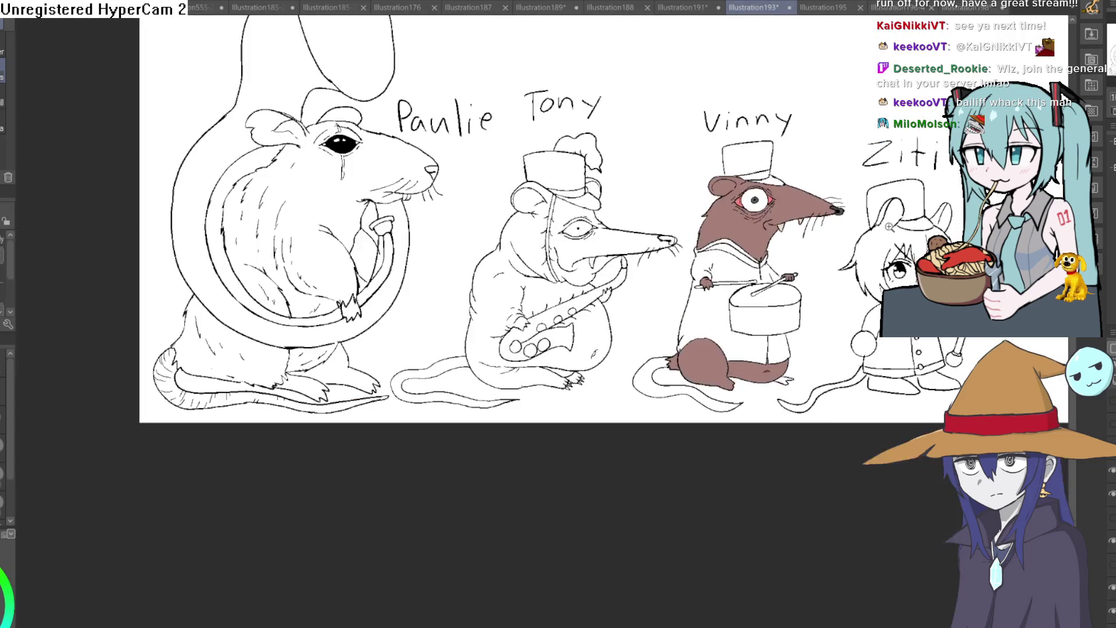
left_click_drag(888, 227, 802, 243)
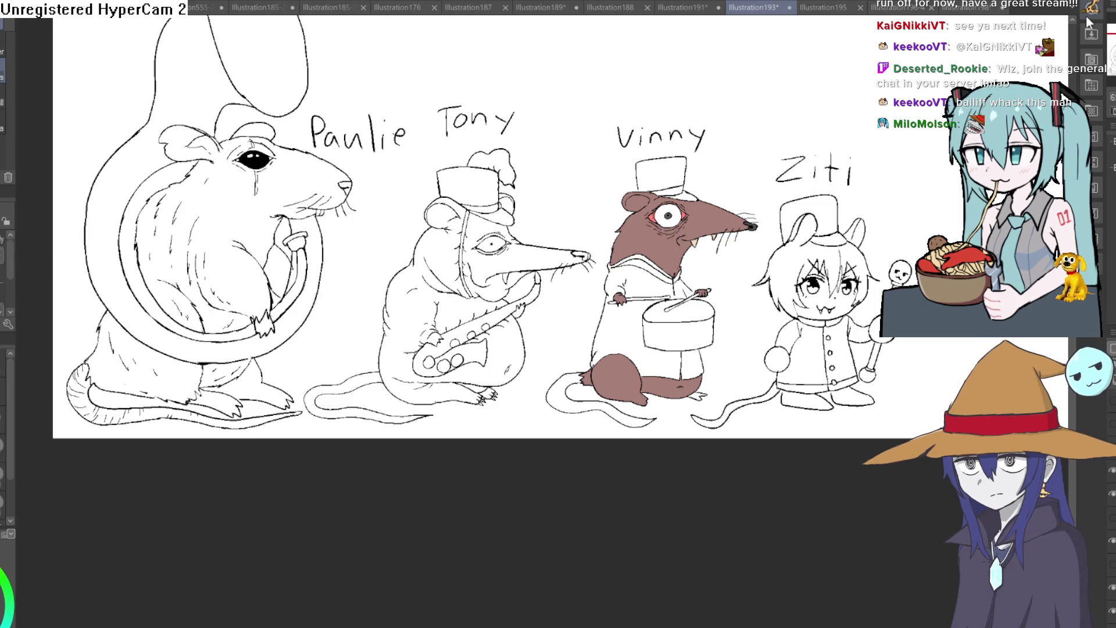
left_click(549, 10)
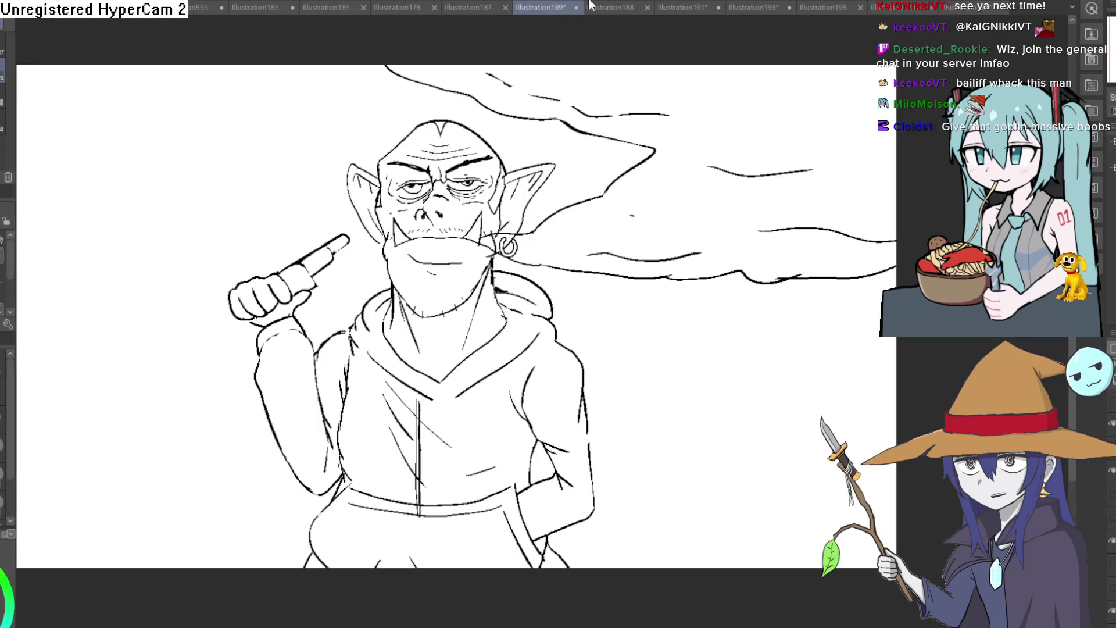
mouse_move(694, 317)
left_mouse_down()
mouse_move(681, 165)
mouse_move(695, 206)
mouse_move(703, 185)
left_mouse_up()
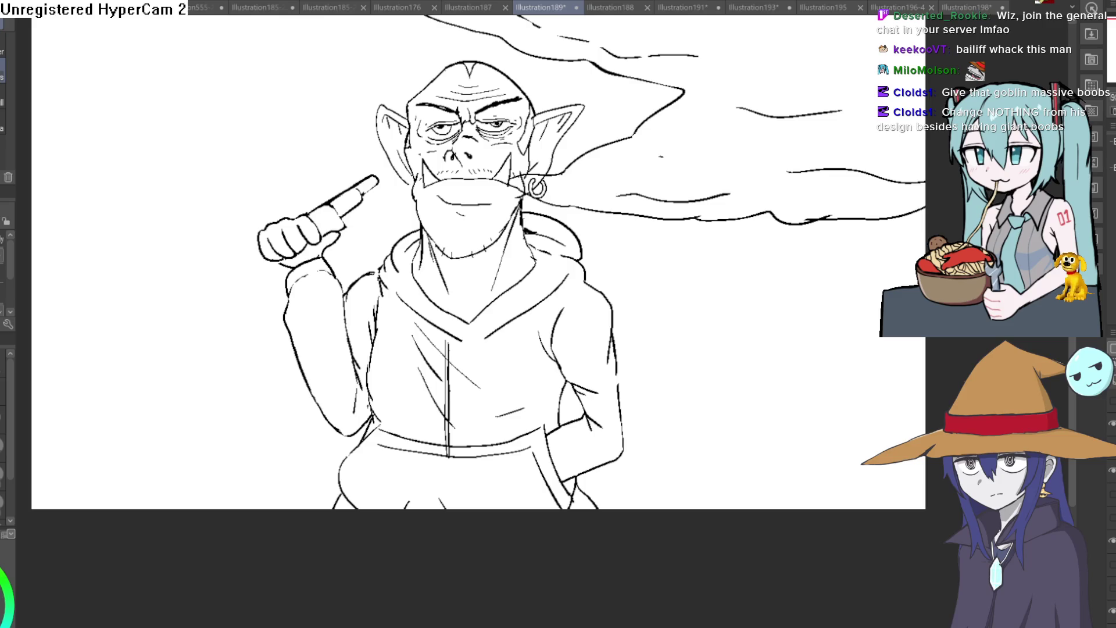
Cycle through the rat band, elf girl and viking illustrations back to the goblin.
left_click(757, 11)
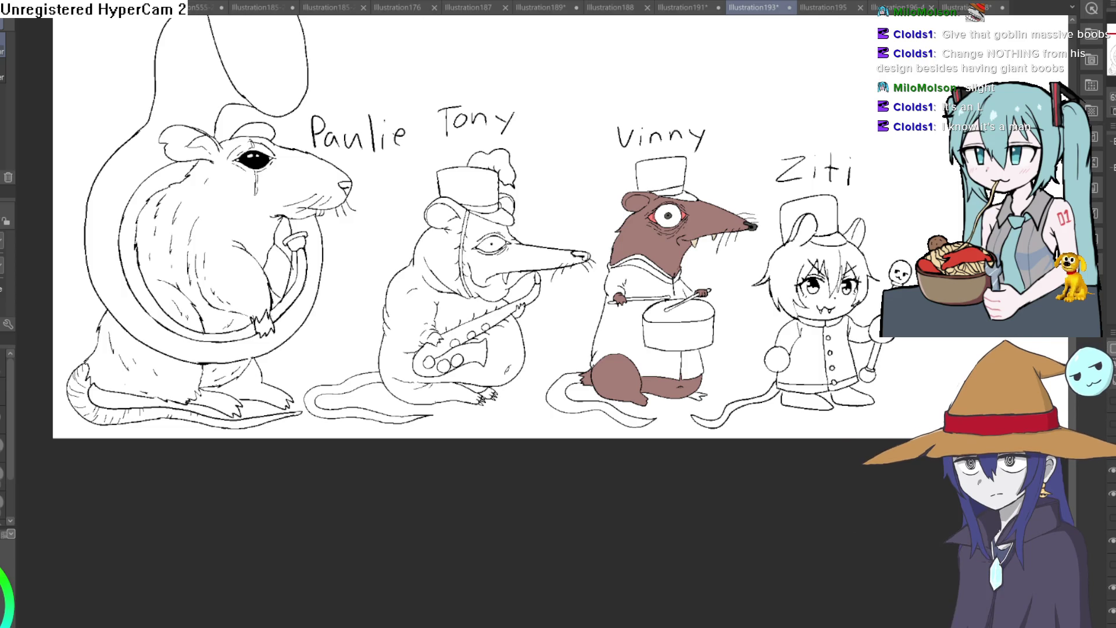
left_click(683, 7)
left_click(593, 9)
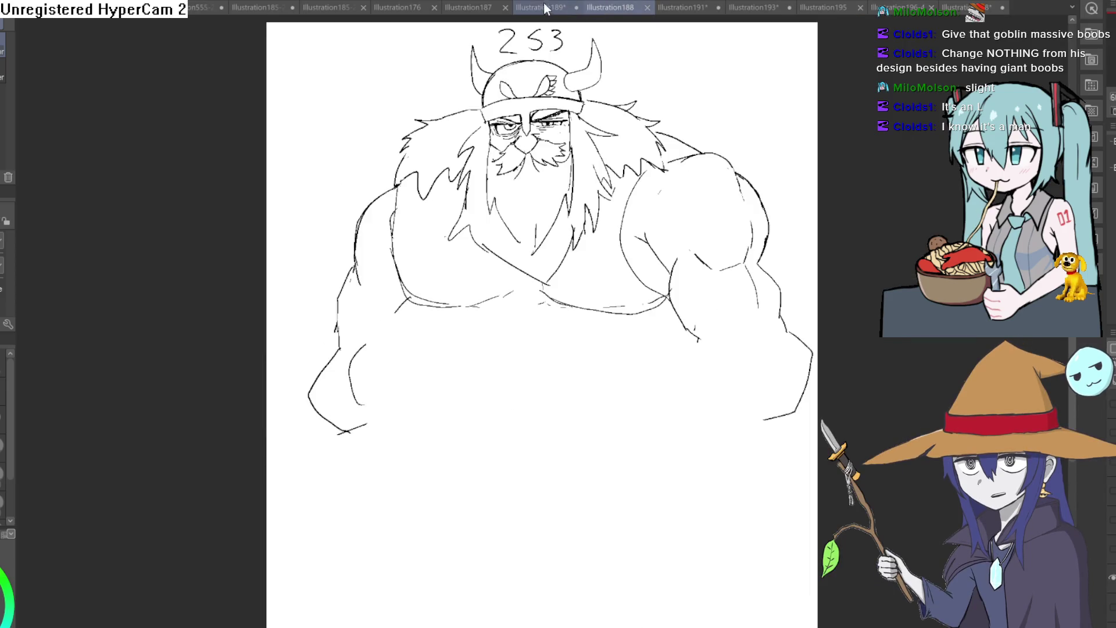
left_click(541, 7)
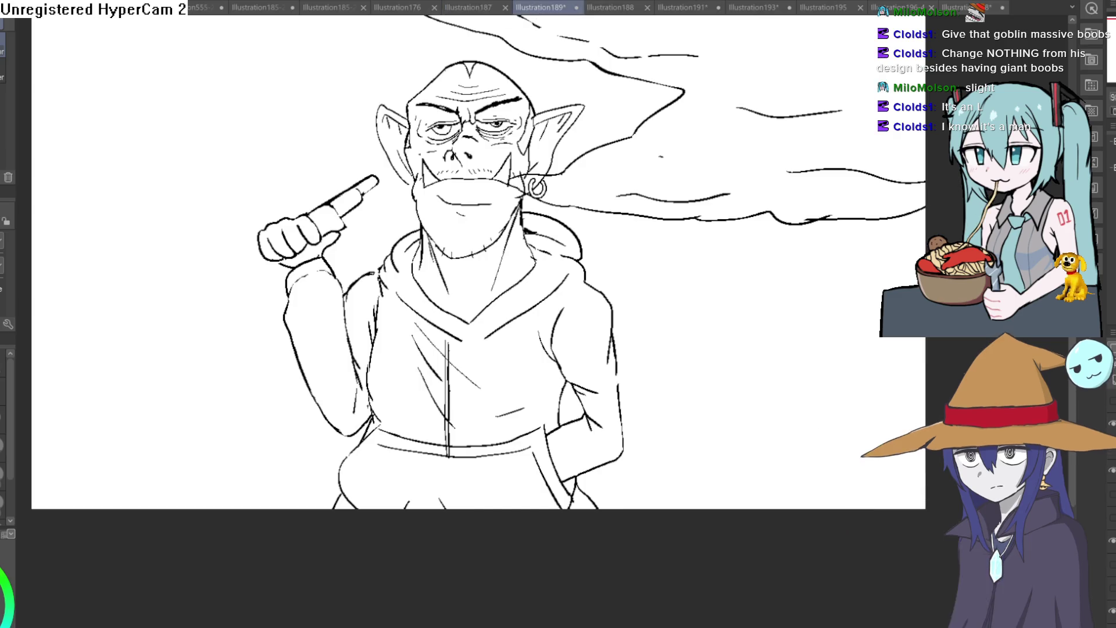
Hide the goblin's old body layer and make the cigarette layer visible.
left_click(1113, 471)
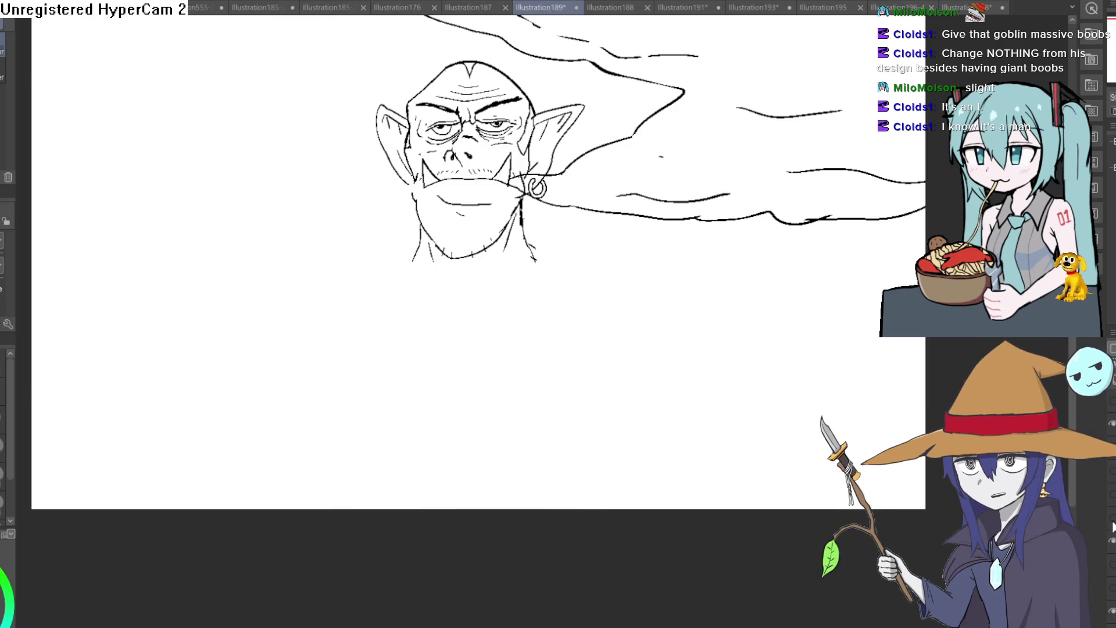
left_click(1113, 524)
left_click(1112, 523)
left_click(1112, 522)
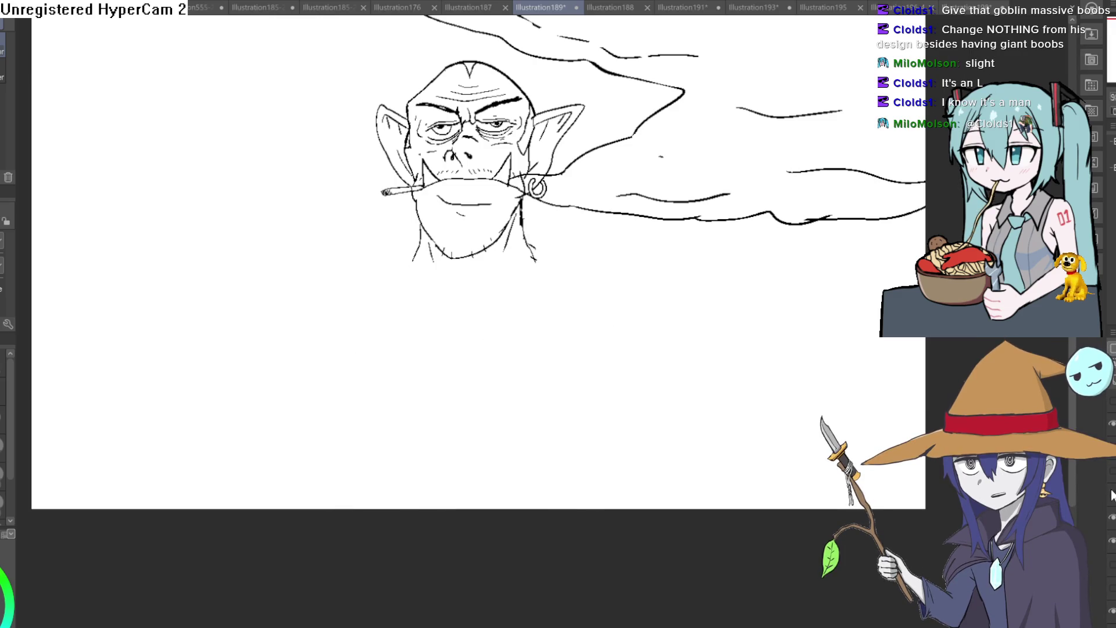
Show the new hoodie body layer and zoom in on the torso.
left_click(1112, 494)
mouse_move(810, 399)
left_mouse_down()
mouse_move(715, 279)
mouse_move(747, 225)
mouse_move(727, 219)
mouse_move(740, 252)
mouse_move(734, 294)
mouse_move(690, 314)
mouse_move(682, 354)
left_mouse_up()
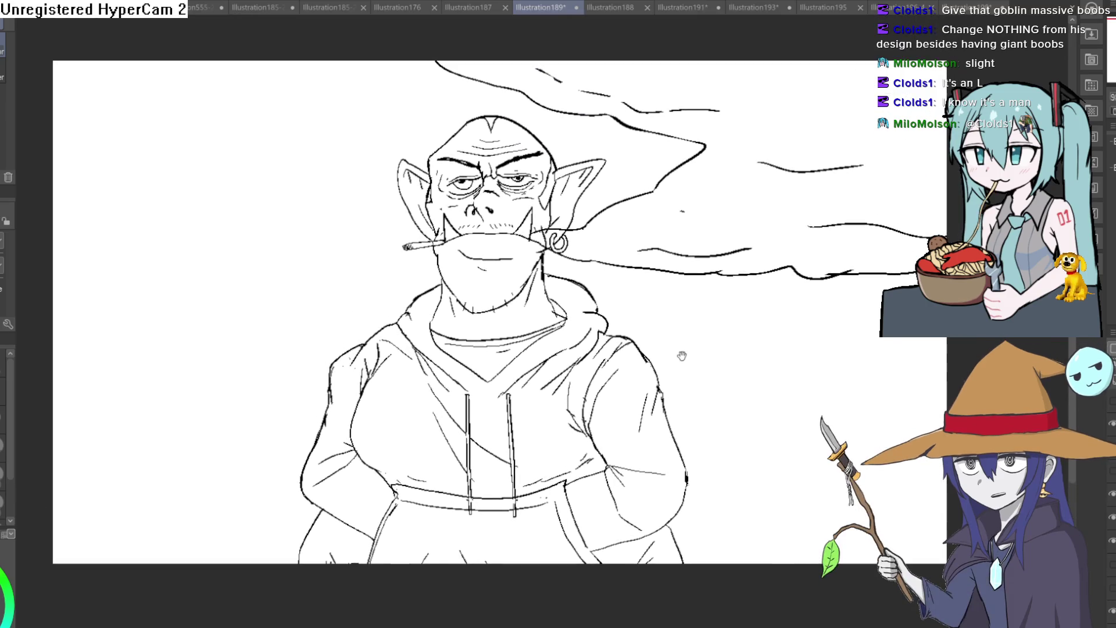
scroll(671, 324, "up", 1)
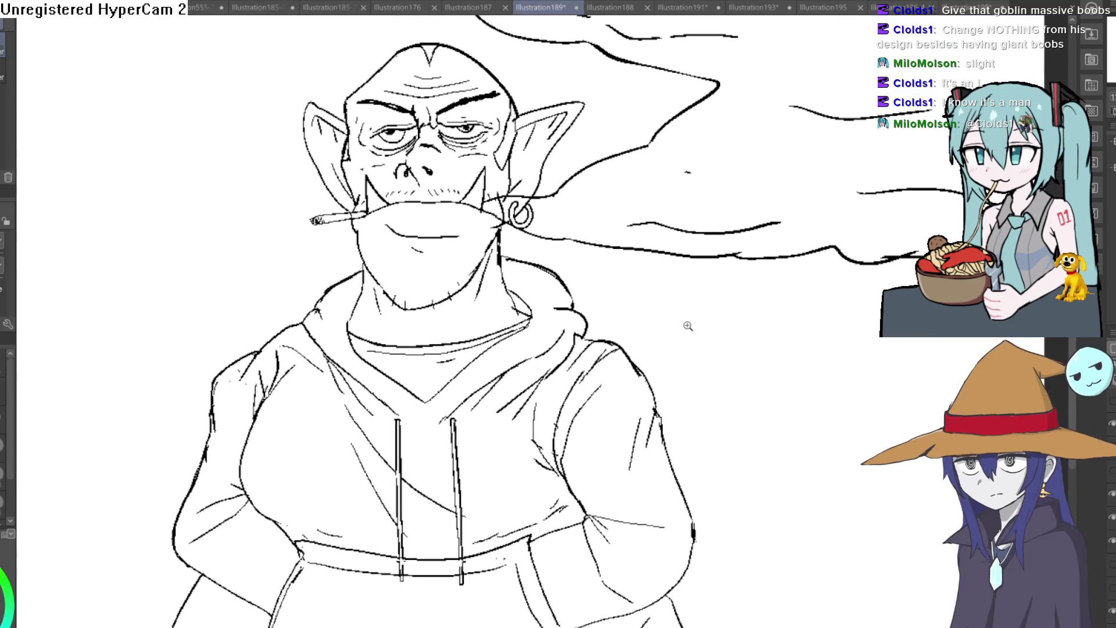